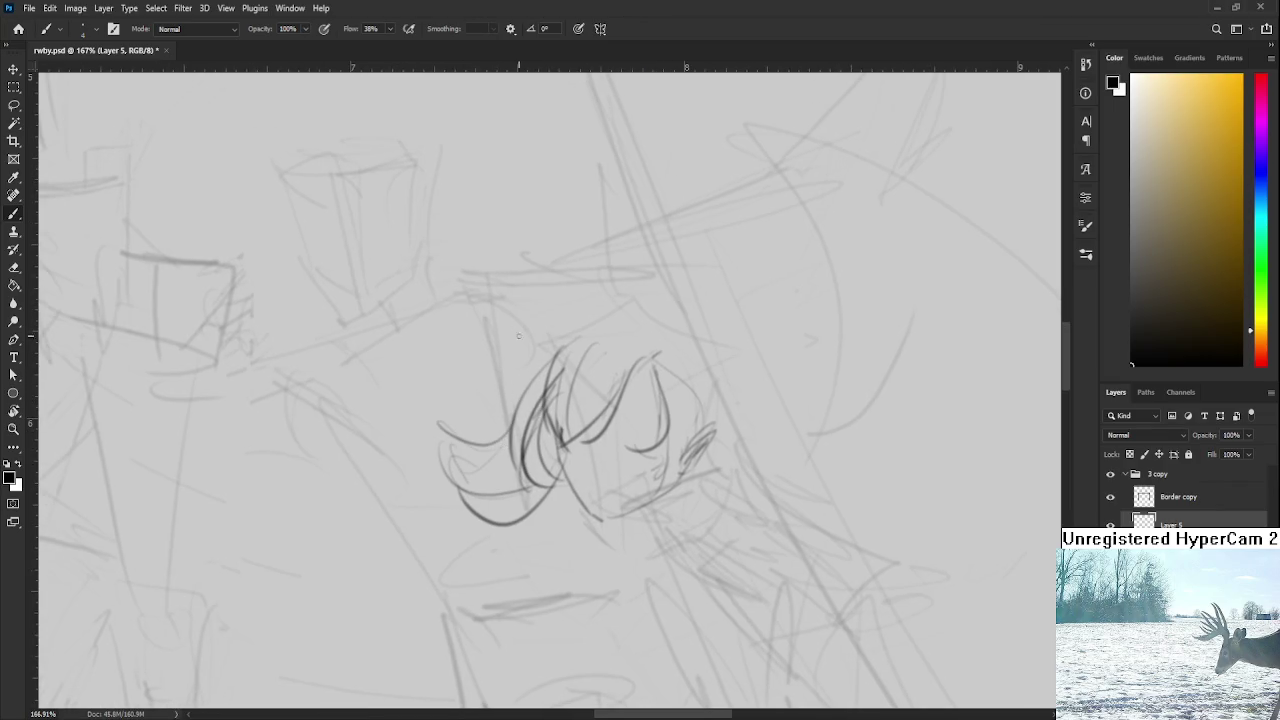
Step: Undo the weak hair strokes and redraw a curve hooking out from the head's right side
key("ctrl+z")
mouse_move(566, 335)
left_mouse_down()
mouse_move(491, 354)
mouse_move(576, 342)
left_mouse_up()
key("ctrl+z")
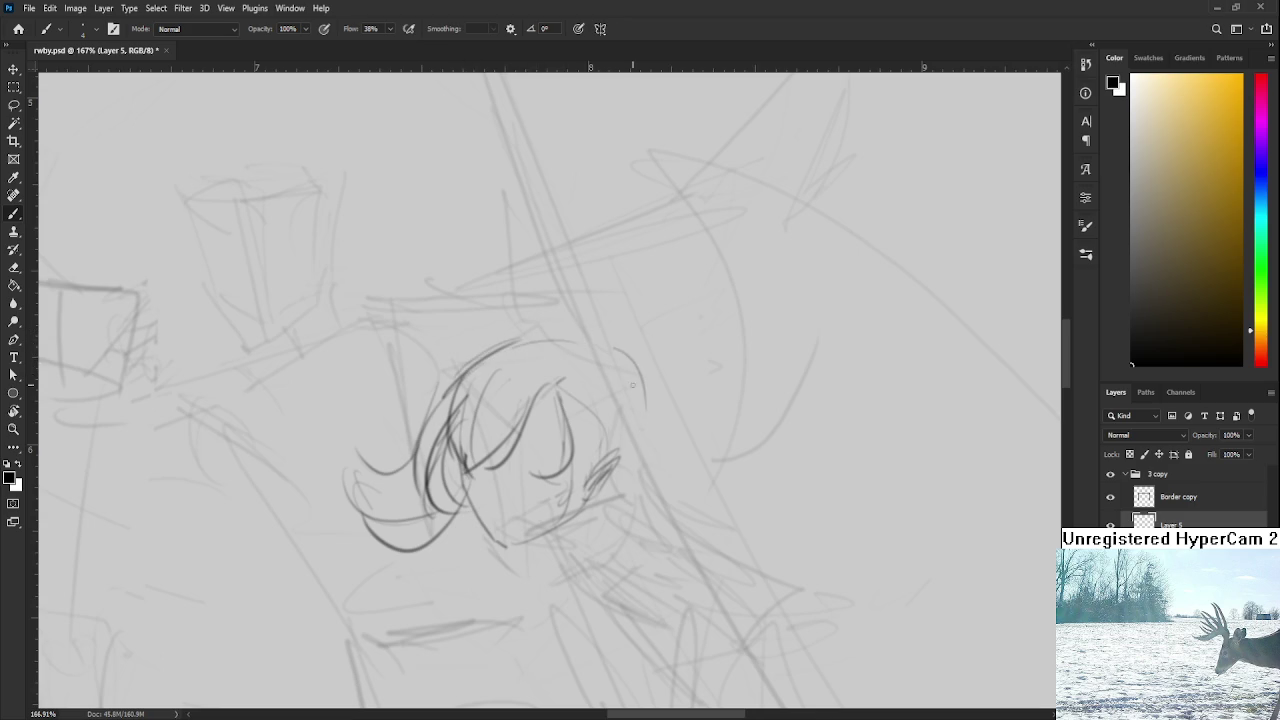
left_click_drag(601, 350, 612, 530)
left_click_drag(616, 358, 612, 525)
scroll(624, 347, "down", 2)
left_click_drag(628, 335, 658, 415)
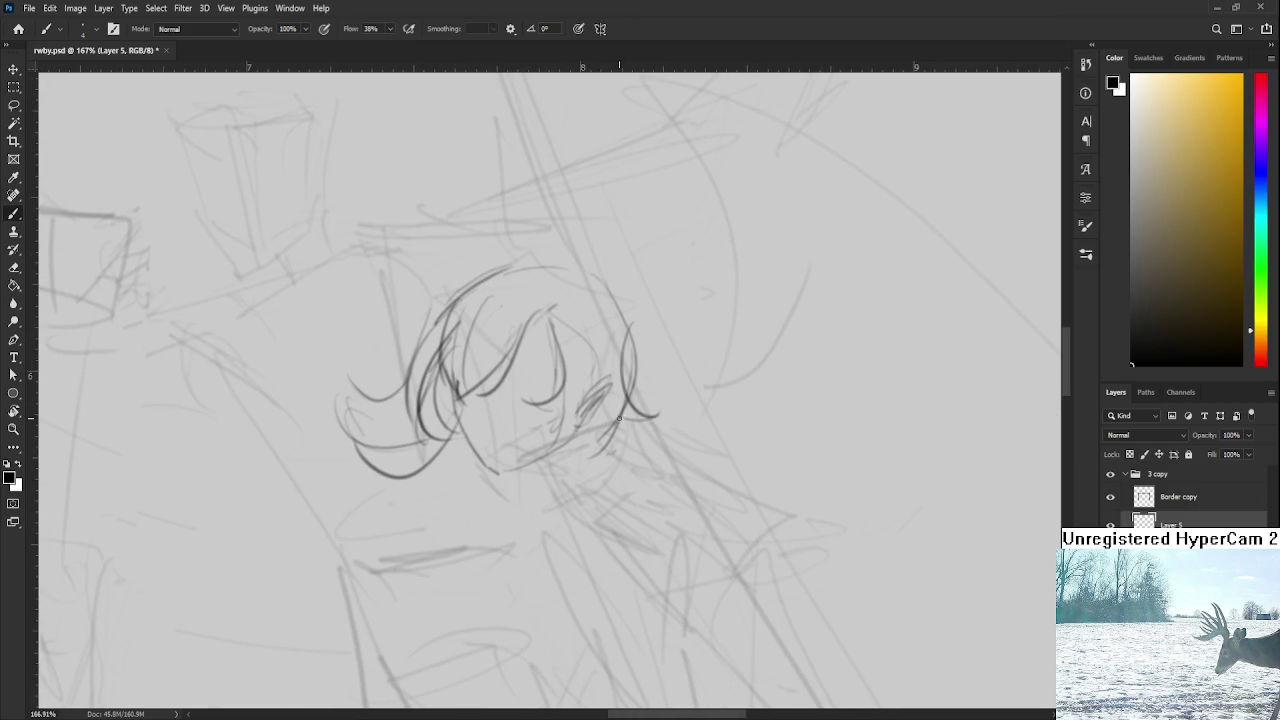
left_click_drag(591, 442, 627, 495)
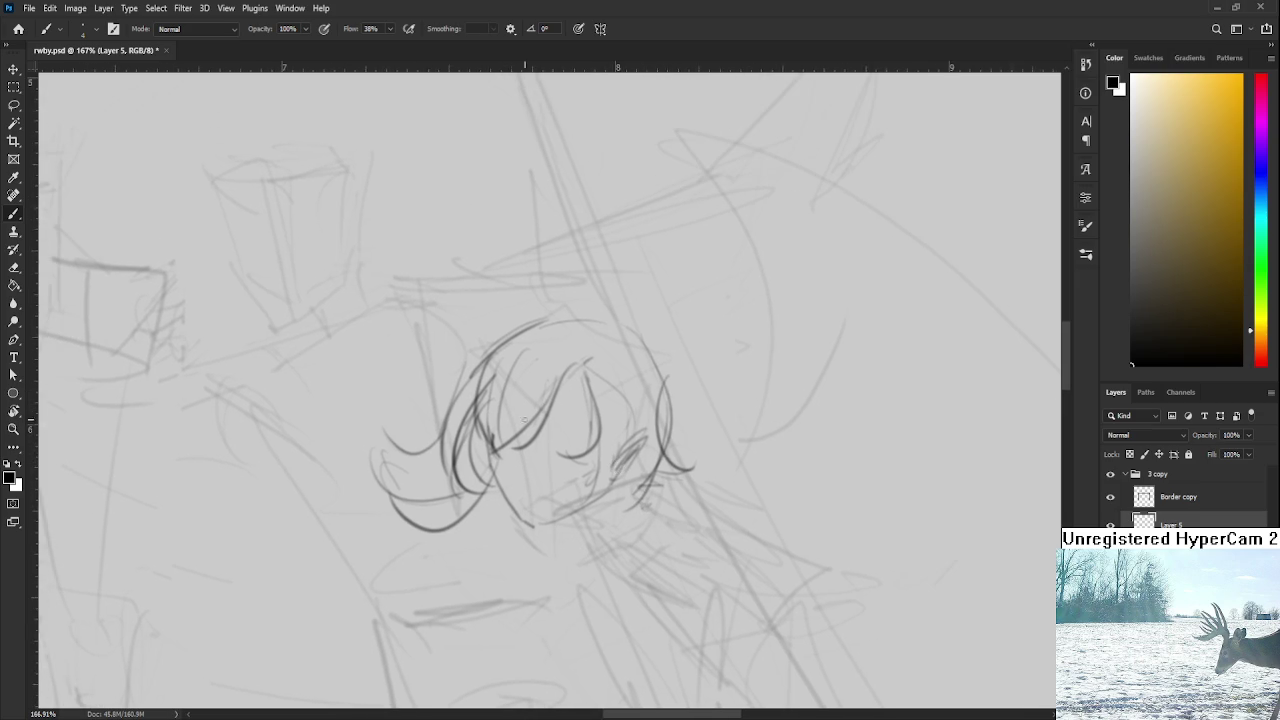
key("e")
key("b")
Step: Draw a dark stroke along the top of the hair and redraw the right-side hair strand
left_click_drag(483, 355, 535, 322)
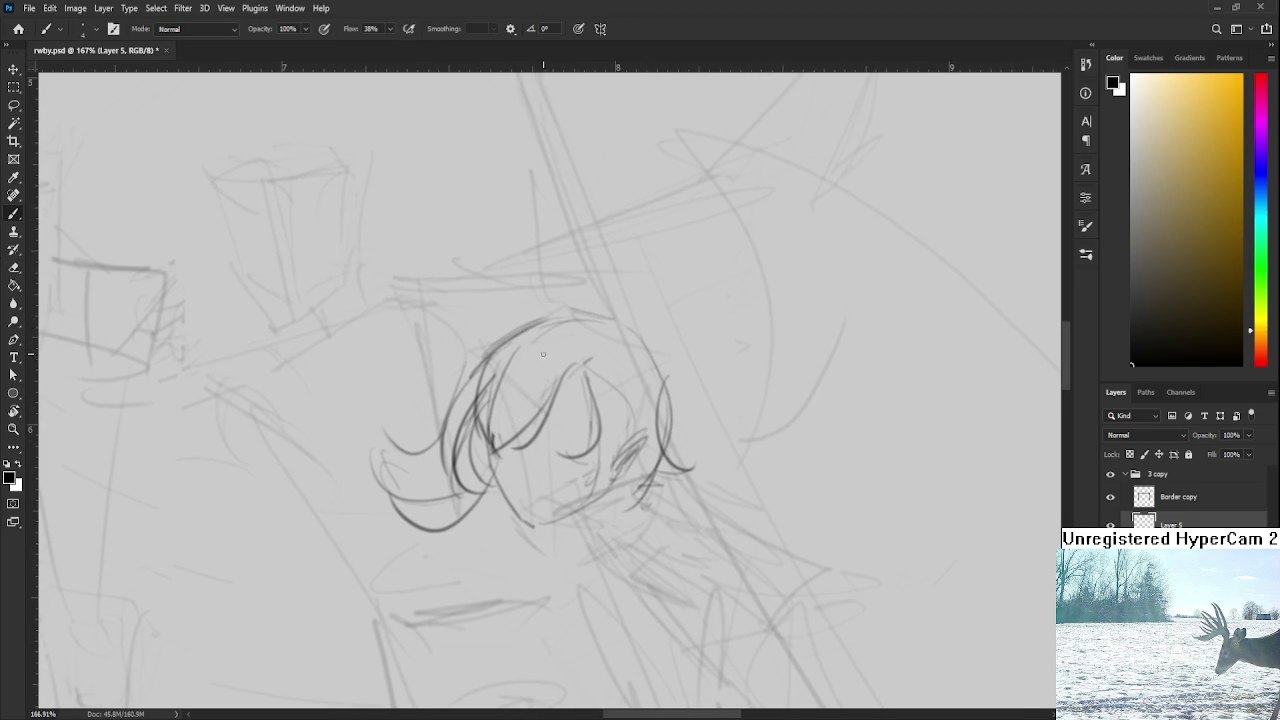
key("e")
key("b")
mouse_move(598, 435)
left_mouse_down()
mouse_move(592, 375)
mouse_move(570, 438)
left_mouse_up()
key("ctrl+z")
left_click_drag(590, 368, 566, 430)
key("ctrl+z")
mouse_move(586, 380)
left_mouse_down()
mouse_move(581, 443)
mouse_move(564, 390)
mouse_move(576, 432)
left_mouse_up()
key("e")
key("b")
key("ctrl+z")
left_click_drag(556, 364, 588, 446)
key("ctrl+z")
mouse_move(554, 360)
left_mouse_down()
mouse_move(585, 440)
mouse_move(540, 355)
mouse_move(500, 390)
left_mouse_up()
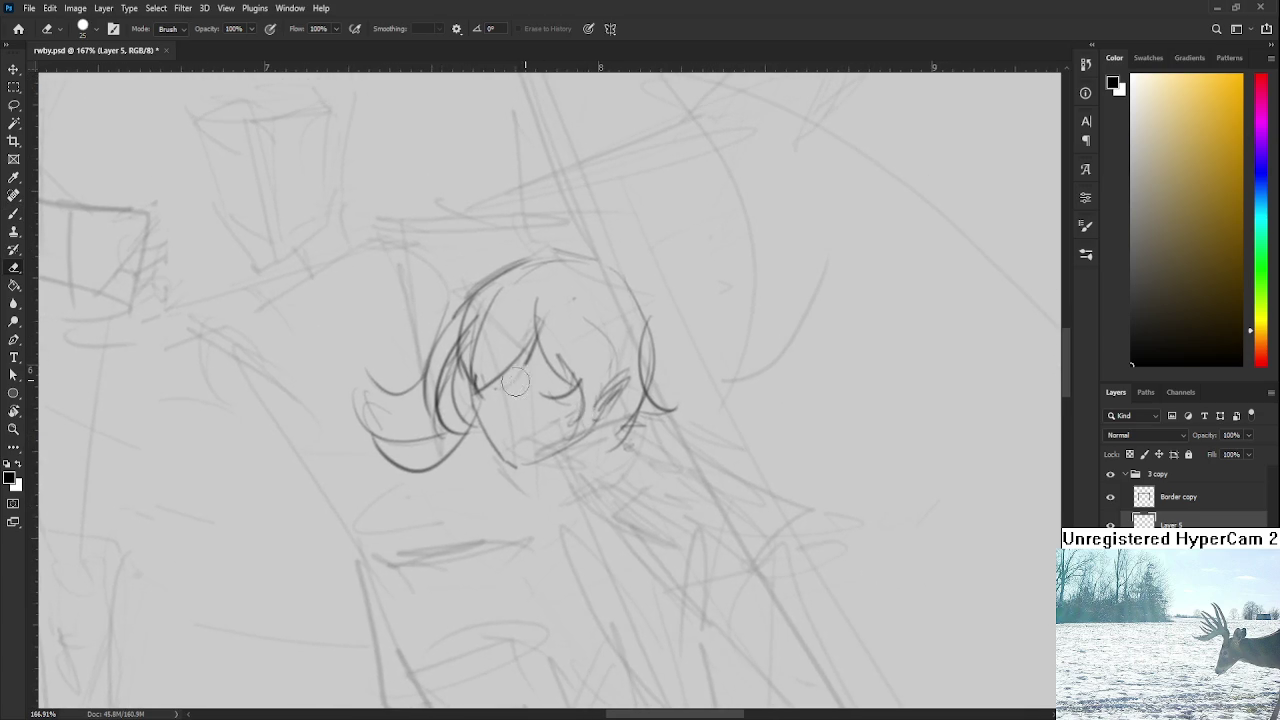
Step: Add short hatching strokes inside the hair
key("b")
left_click_drag(521, 338, 502, 382)
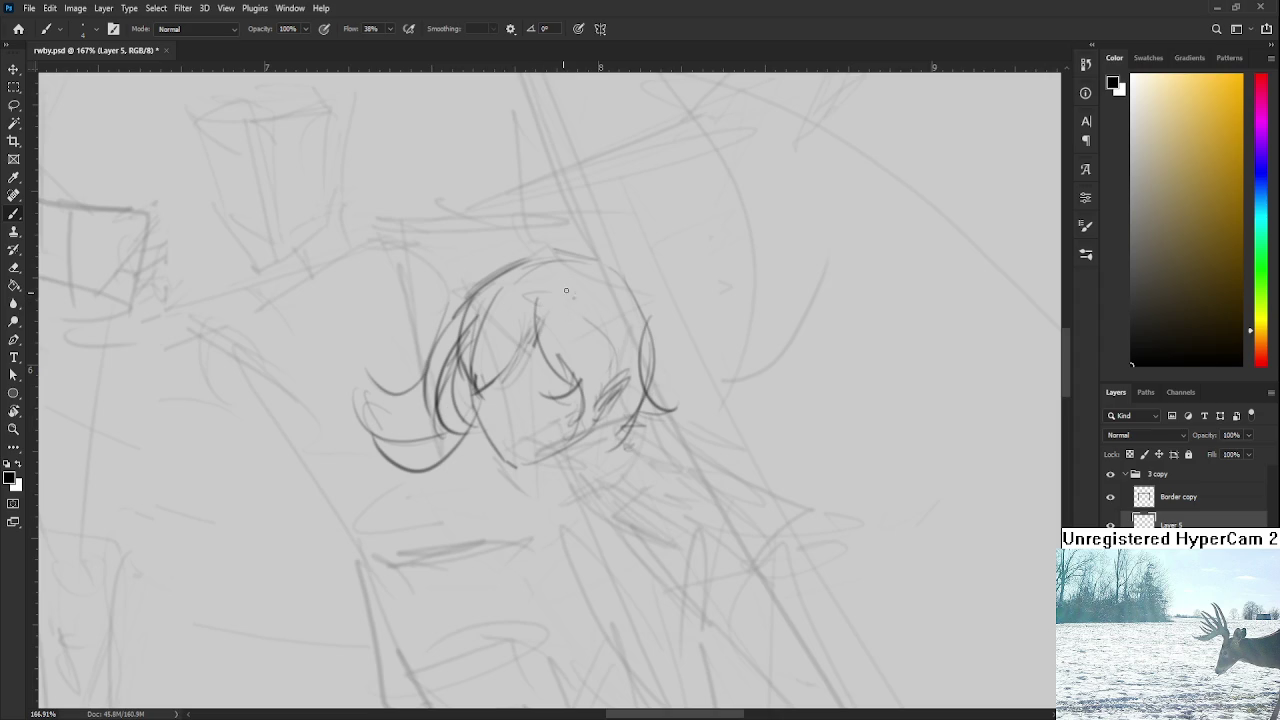
mouse_move(582, 274)
left_mouse_down()
mouse_move(538, 344)
mouse_move(615, 432)
mouse_move(627, 410)
left_mouse_up()
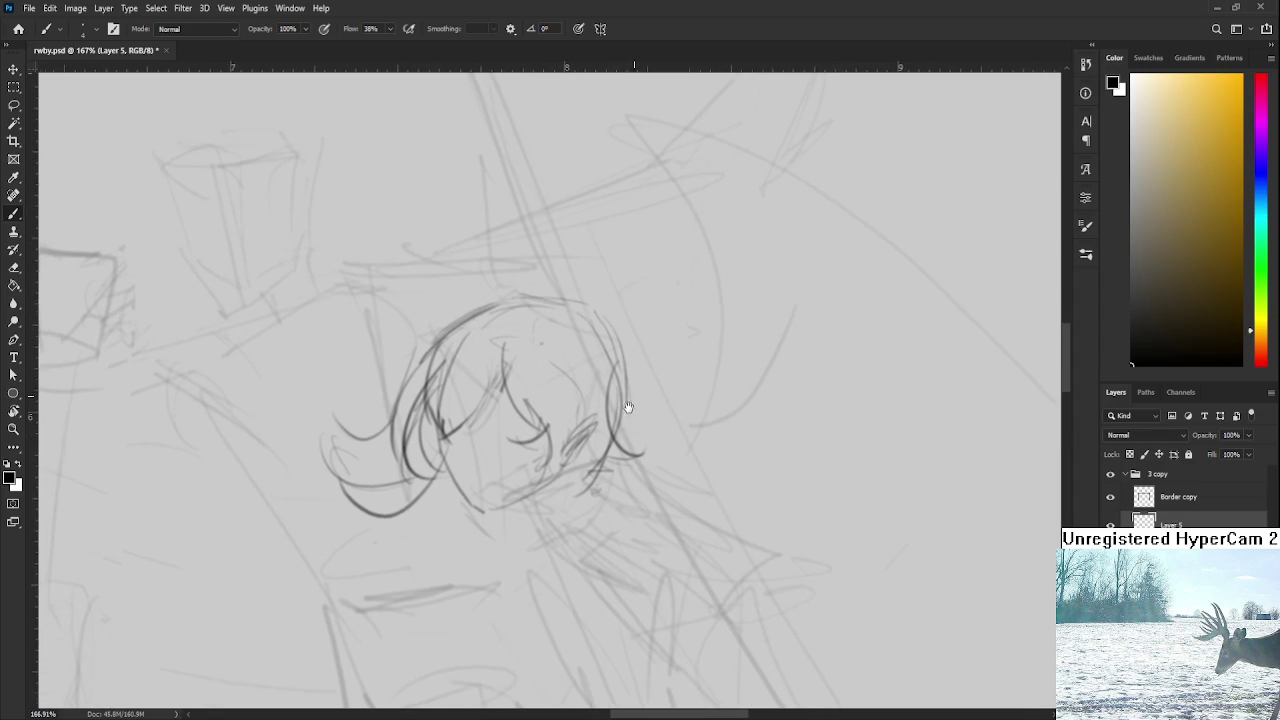
mouse_move(476, 441)
left_mouse_down()
mouse_move(512, 448)
mouse_move(536, 407)
left_mouse_up()
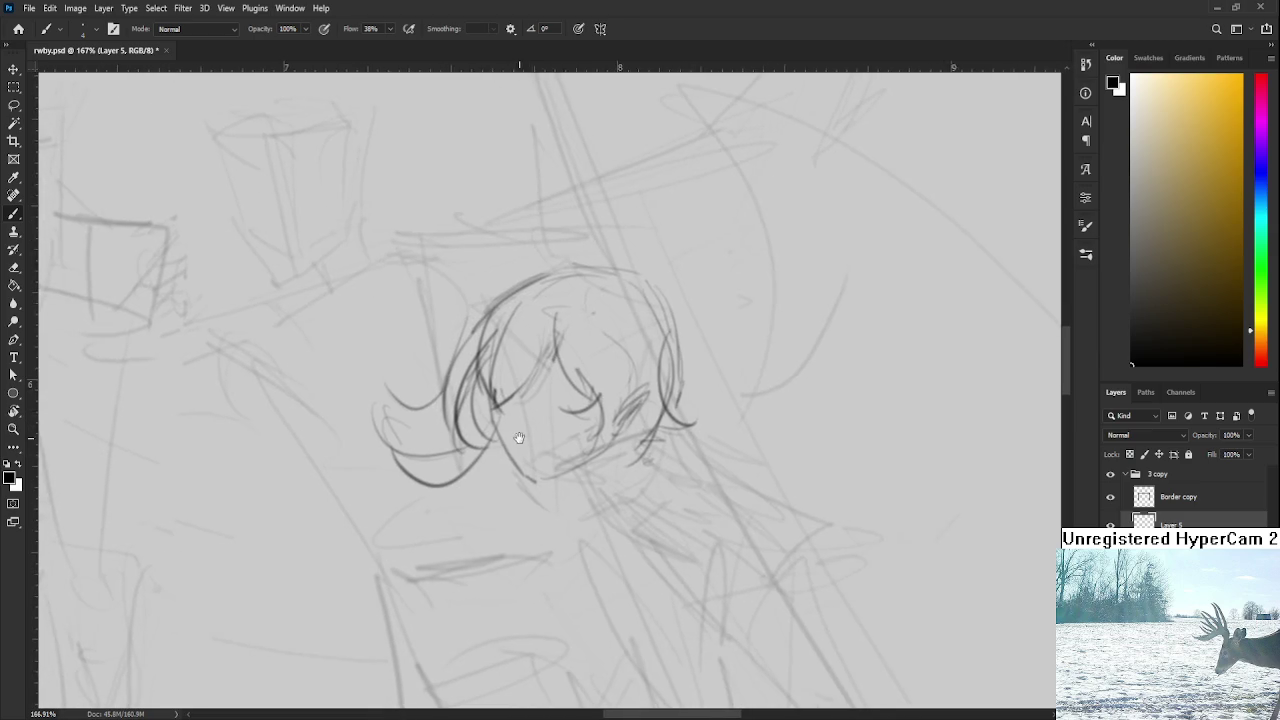
left_click_drag(500, 356, 502, 418)
key("ctrl+z")
Step: Redraw the short dark stroke at the hair's lower left, retrying it several times
mouse_move(502, 366)
left_mouse_down()
mouse_move(502, 422)
mouse_move(540, 485)
left_mouse_up()
key("ctrl+z")
key("ctrl+z")
left_click_drag(500, 414, 532, 470)
key("ctrl+z")
key("ctrl+z")
mouse_move(502, 416)
left_mouse_down()
mouse_move(548, 486)
mouse_move(539, 477)
left_mouse_up()
key("ctrl+z")
key("e")
key("b")
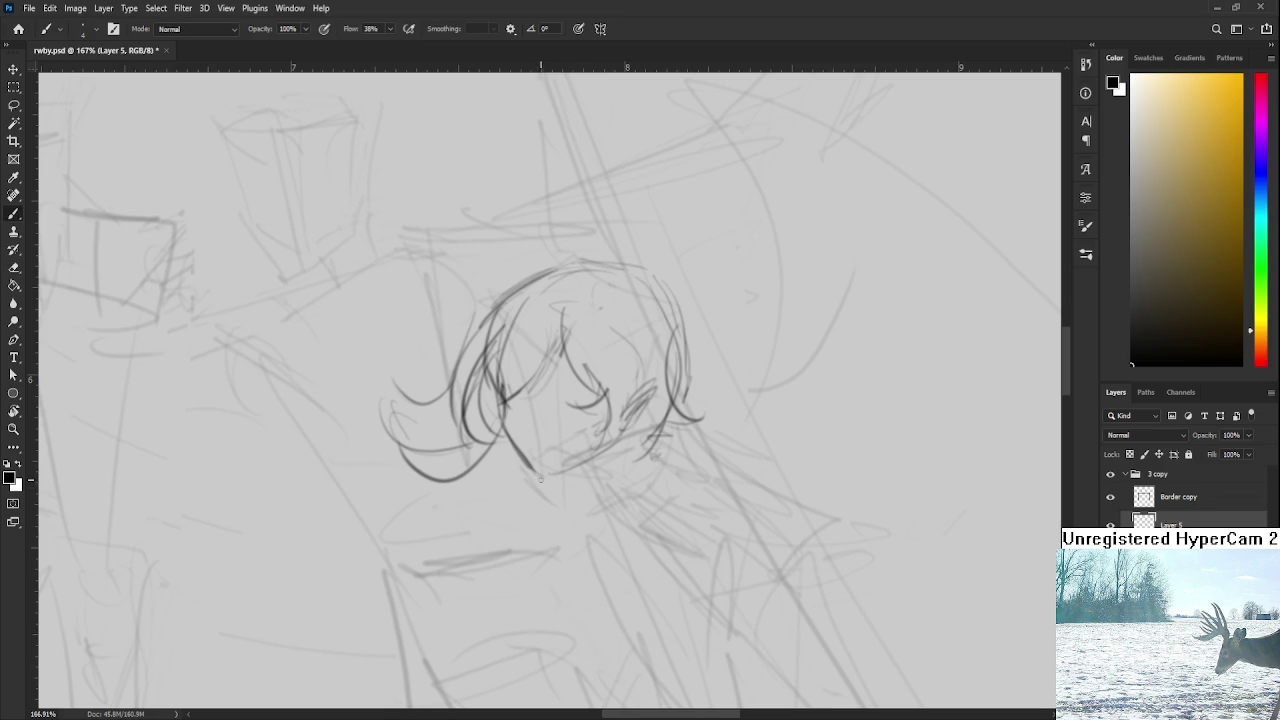
key("e")
key("b")
key("ctrl+z")
Step: Sketch a line rightward from the hair's lower left and a short stroke below the eye
left_click_drag(549, 474, 620, 440)
left_click_drag(558, 411, 534, 441)
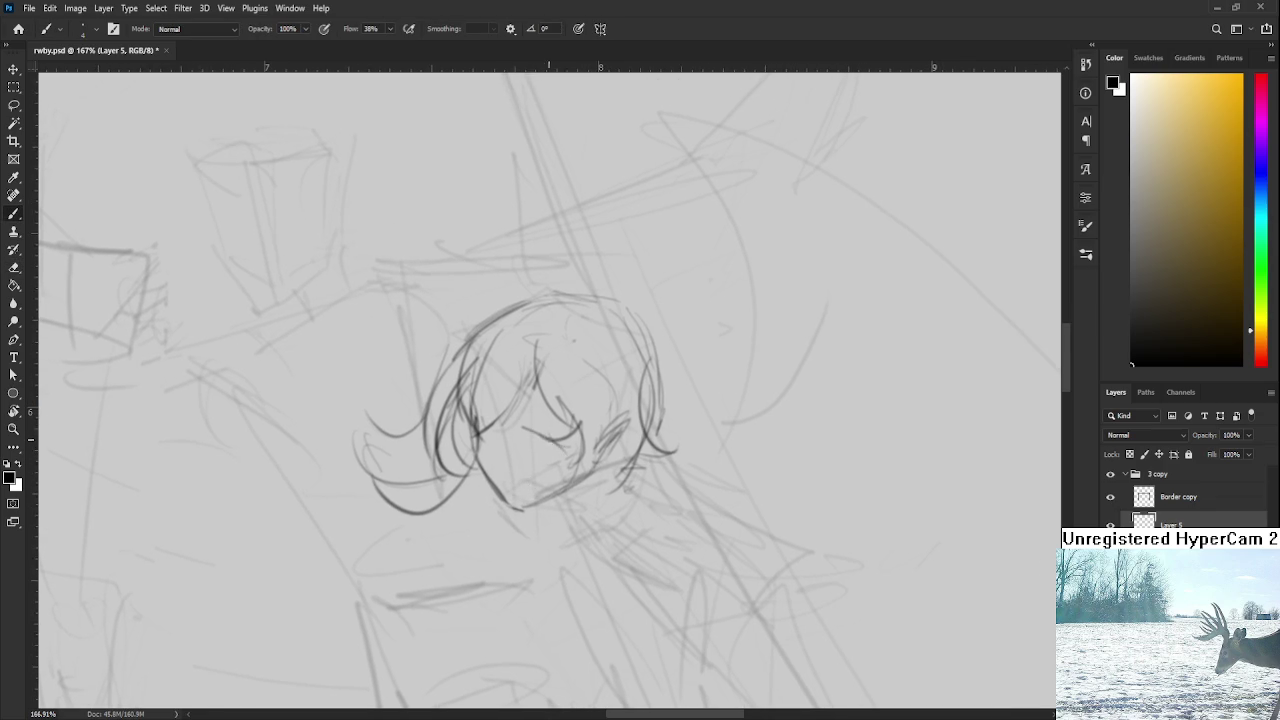
mouse_move(539, 430)
left_mouse_down()
mouse_move(578, 446)
mouse_move(562, 438)
mouse_move(562, 465)
mouse_move(565, 450)
mouse_move(525, 430)
mouse_move(548, 450)
mouse_move(586, 440)
mouse_move(562, 433)
left_mouse_up()
key("ctrl+z")
key("ctrl+z")
scroll(534, 420, "down", 1)
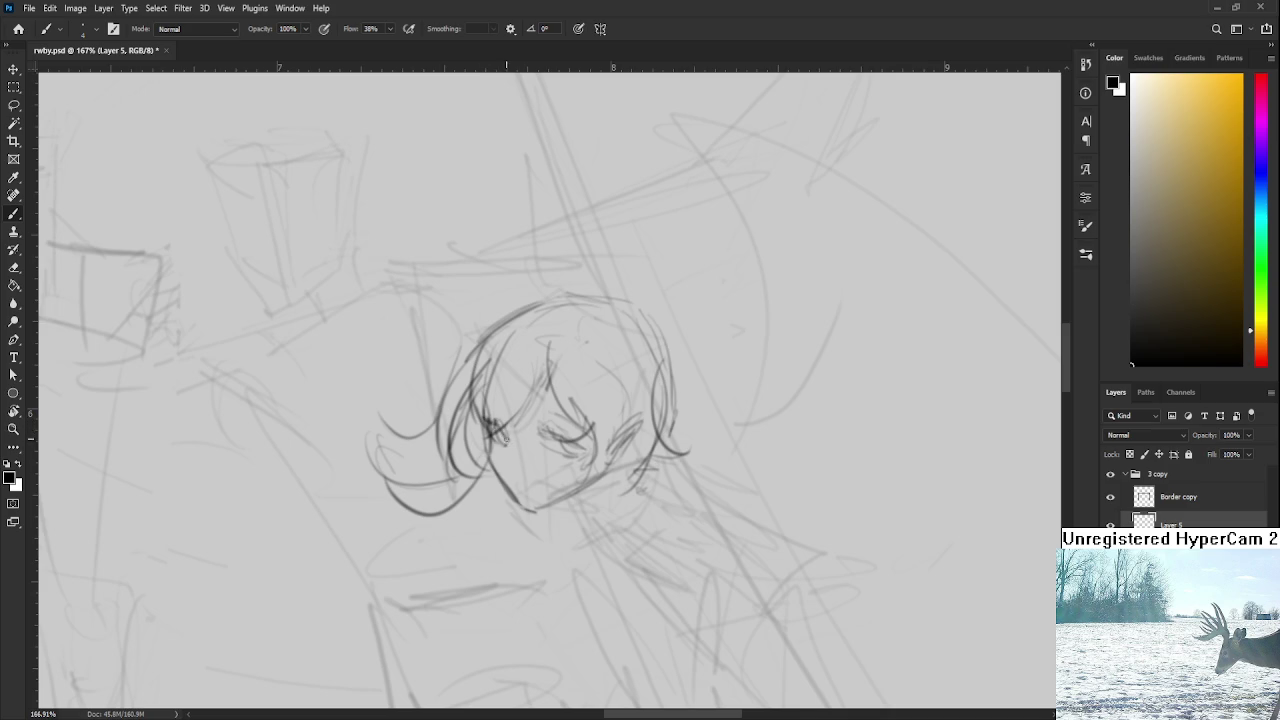
left_click_drag(512, 444, 516, 432)
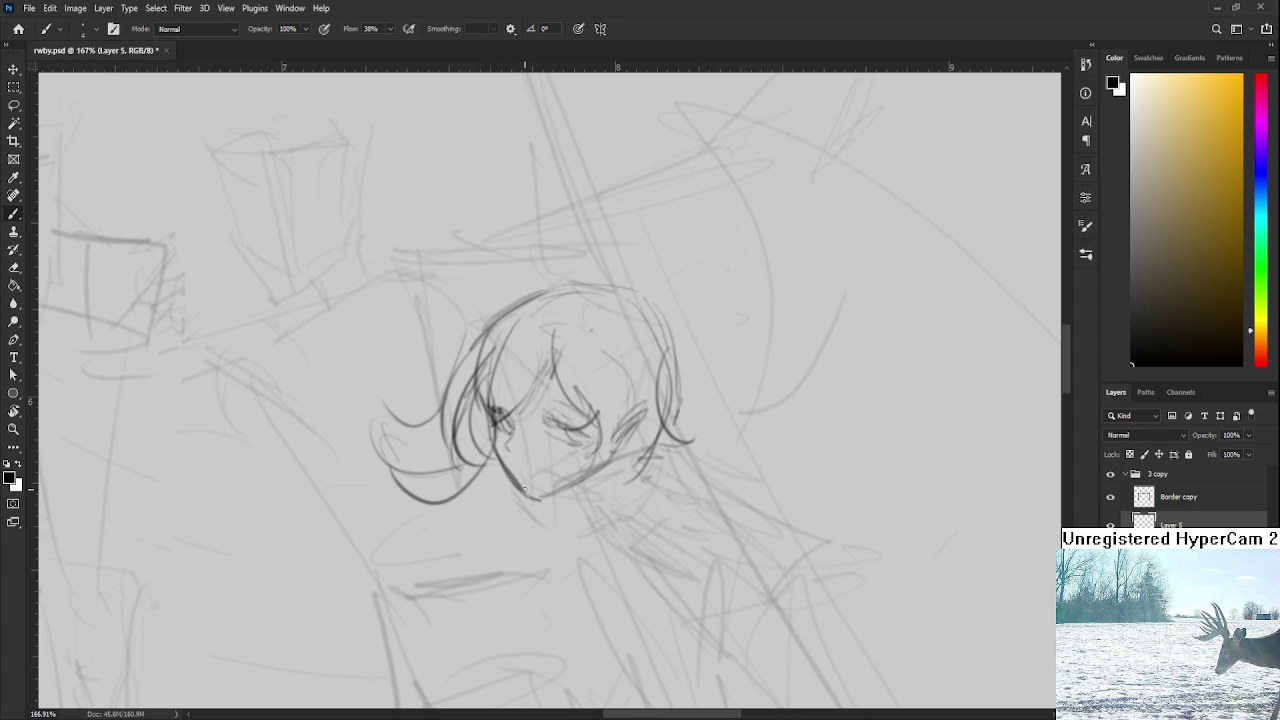
Step: With the eraser at size 7, trim the hair stroke, then draw the chin line
key("e")
key("bracketleft")
key("bracketleft")
key("bracketleft")
left_click_drag(498, 450, 528, 496)
key("b")
left_click_drag(494, 428, 532, 494)
key("ctrl+z")
left_click_drag(498, 448, 530, 498)
key("e")
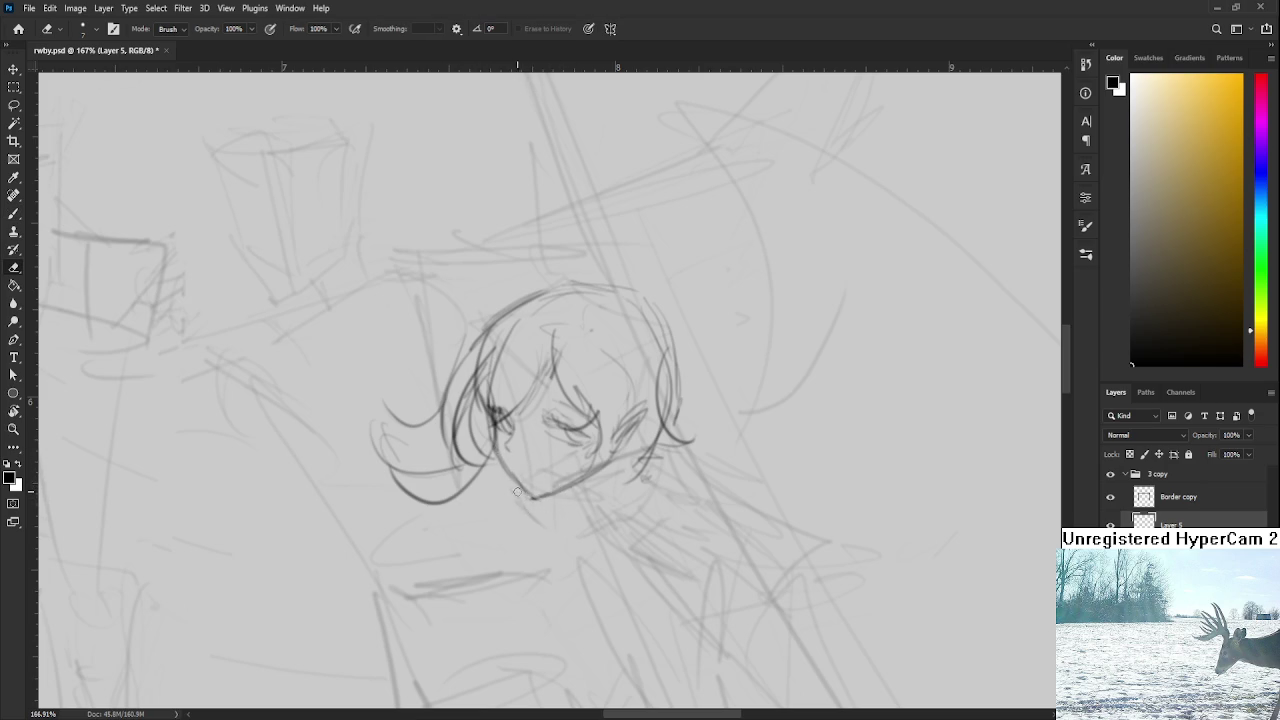
key("b")
mouse_move(528, 499)
left_mouse_down()
mouse_move(565, 485)
mouse_move(548, 466)
left_mouse_up()
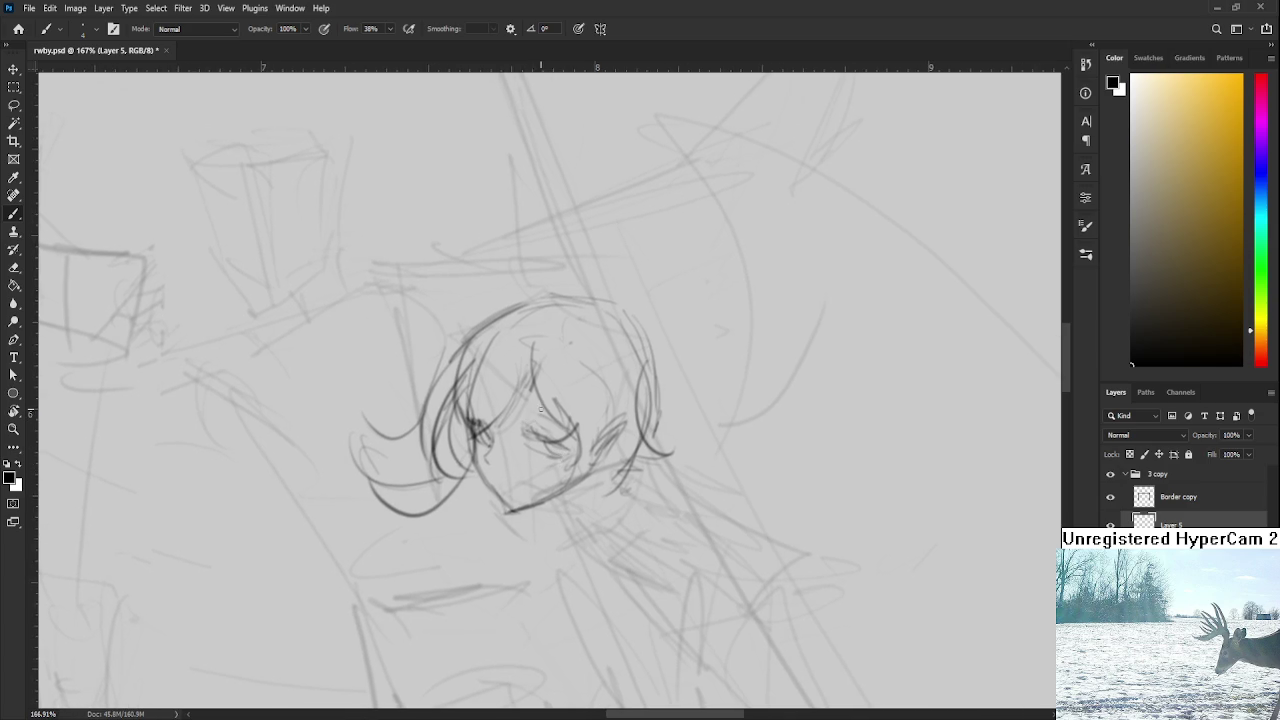
Step: Lasso the eye area and enlarge it to about 107%
key("l")
left_click_drag(537, 414, 540, 411)
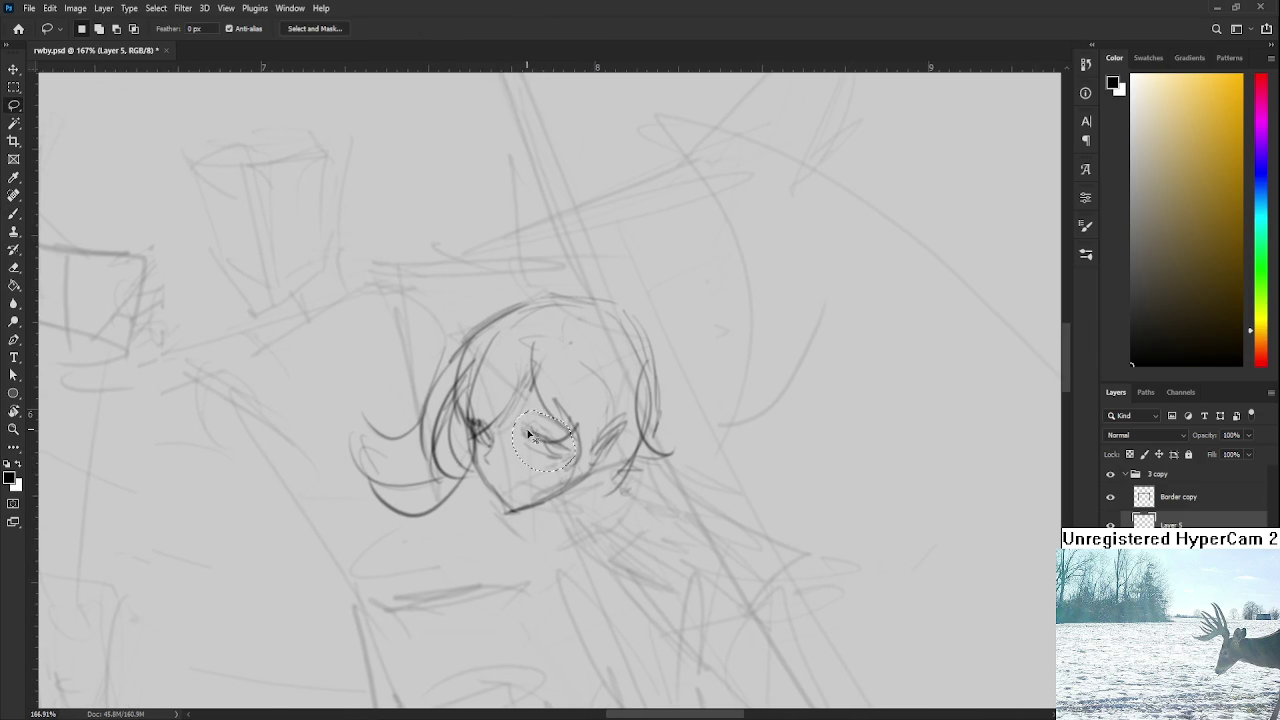
key("ctrl+t")
left_click_drag(510, 472, 504, 476)
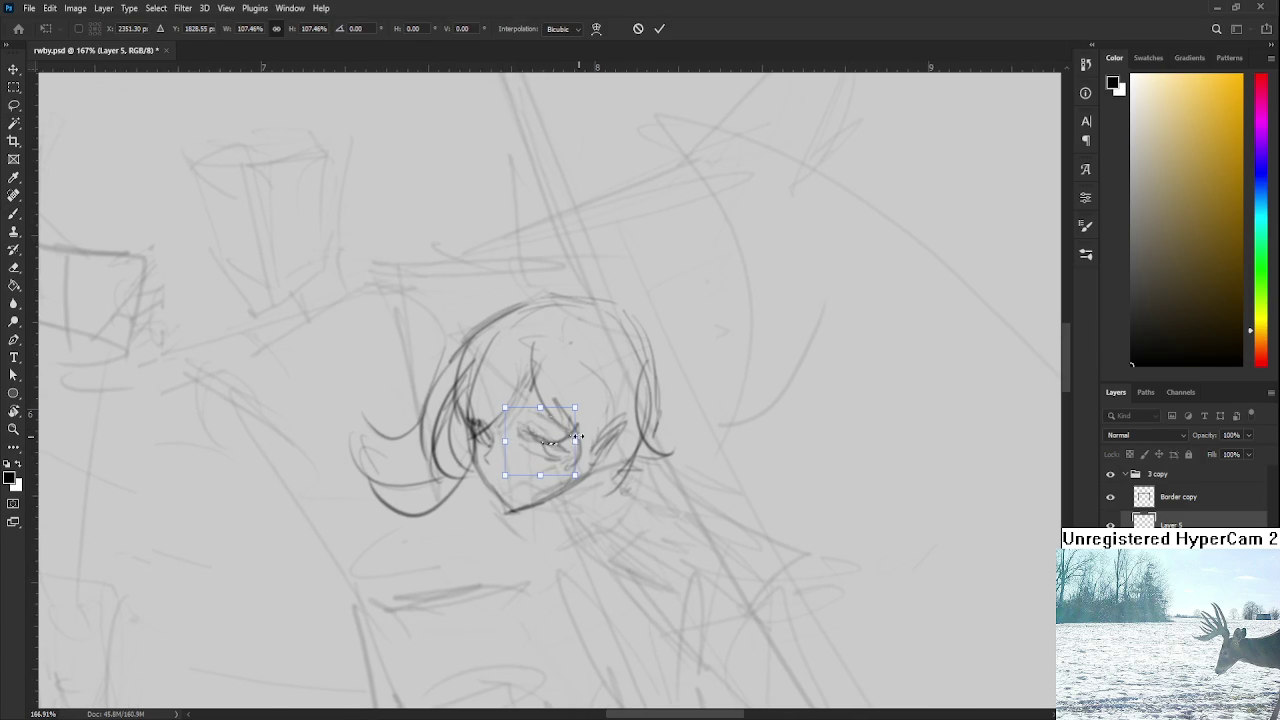
key("Return")
Step: Scale the whole head down to 88.82%
key("b")
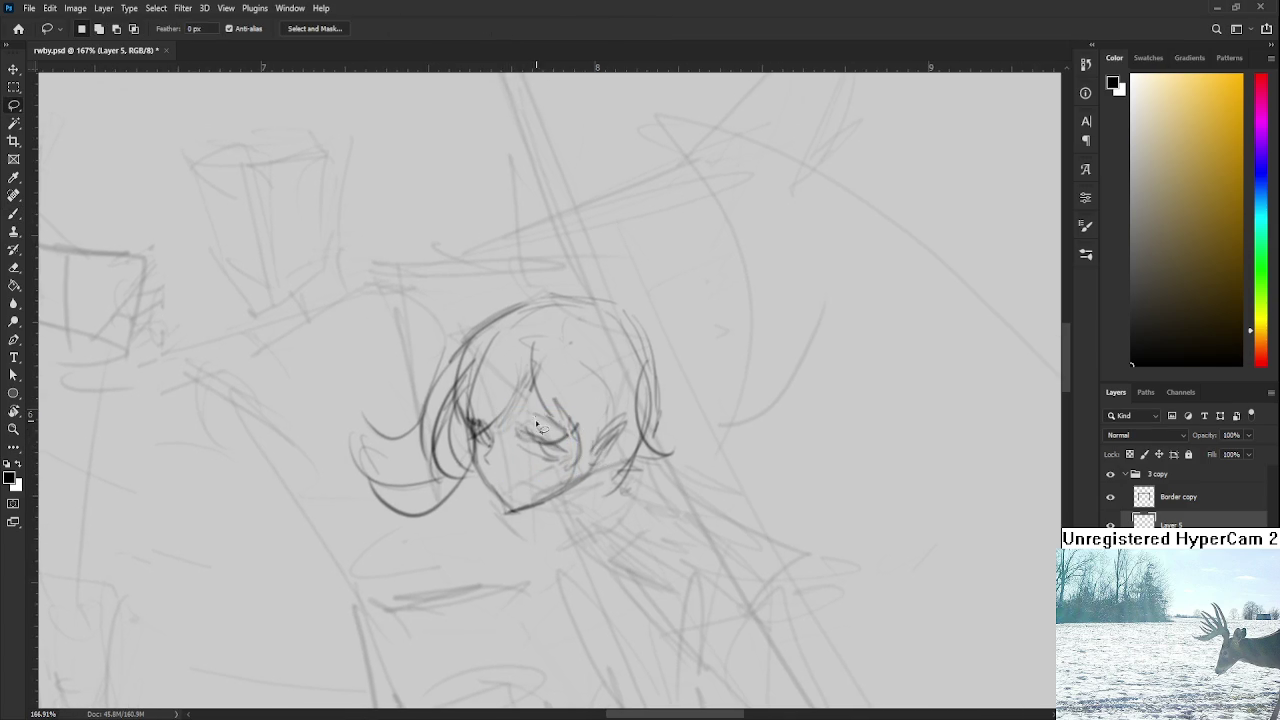
mouse_move(499, 448)
left_mouse_down()
mouse_move(515, 414)
mouse_move(513, 448)
left_mouse_up()
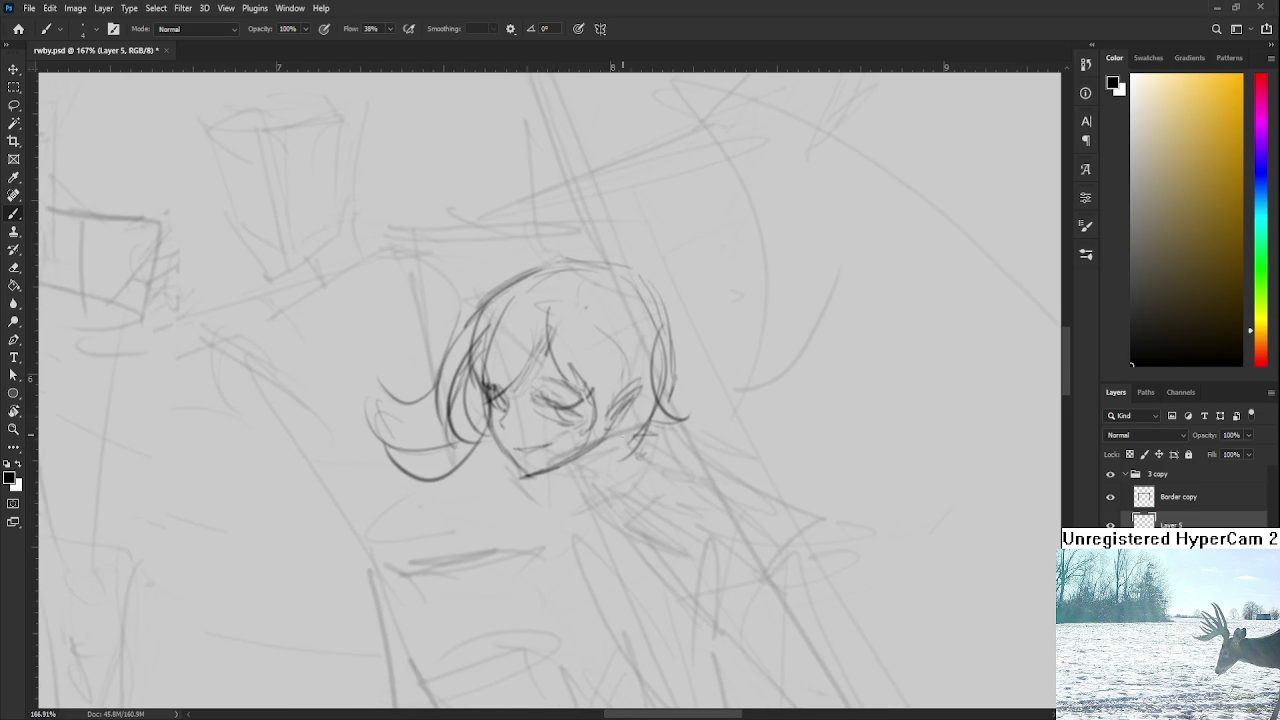
left_click_drag(622, 433, 557, 405)
scroll(557, 405, "down", 3)
scroll(600, 420, "down", 2)
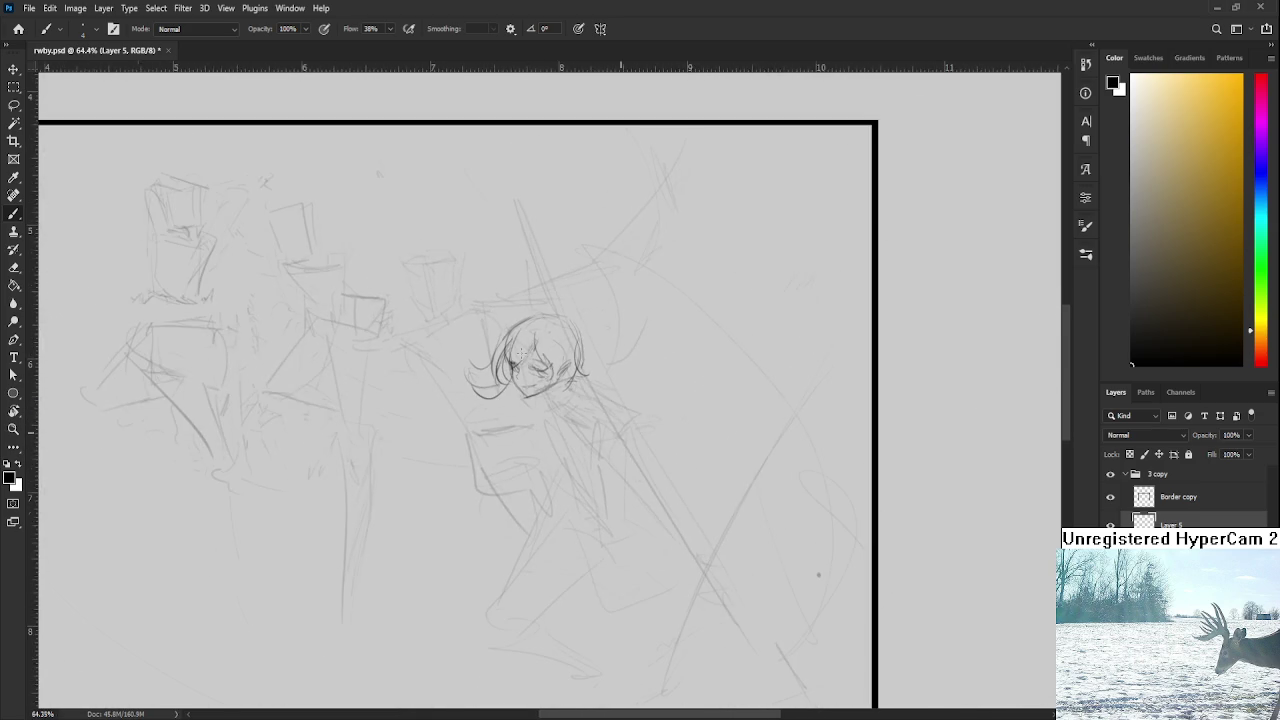
scroll(545, 318, "up", 2)
scroll(545, 318, "up", 1)
key("ctrl+t")
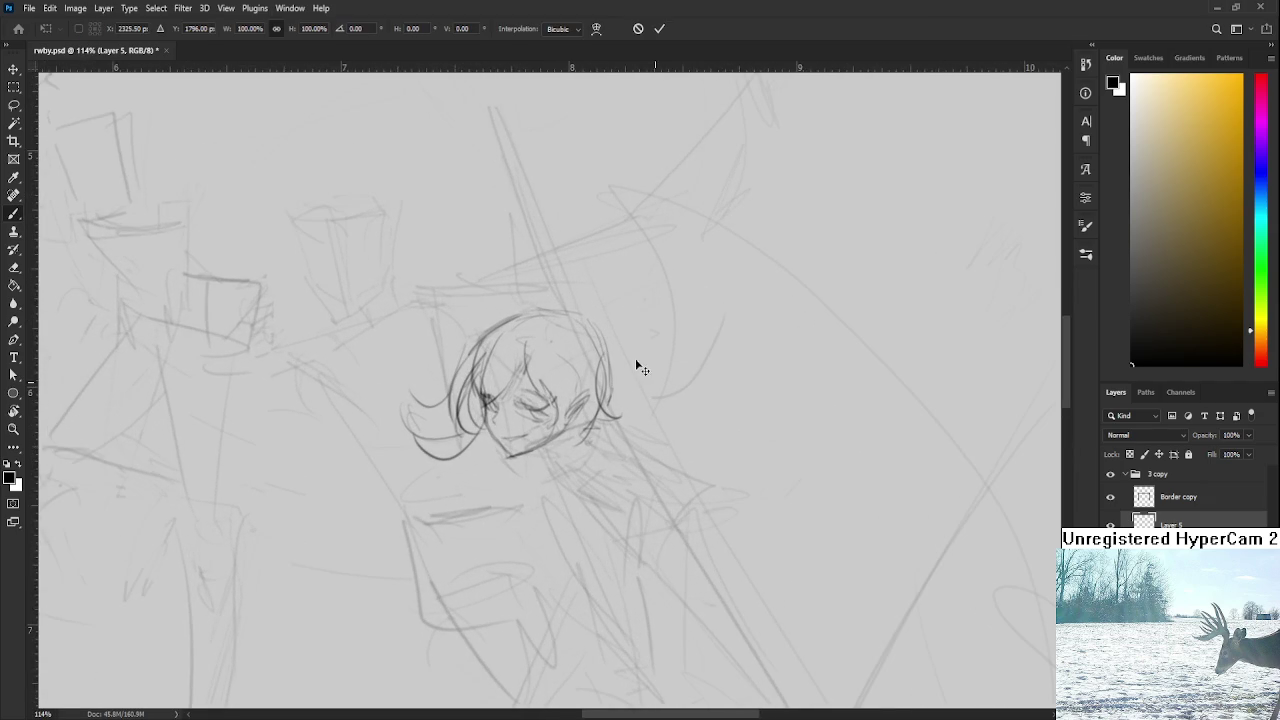
left_click_drag(620, 321, 616, 320)
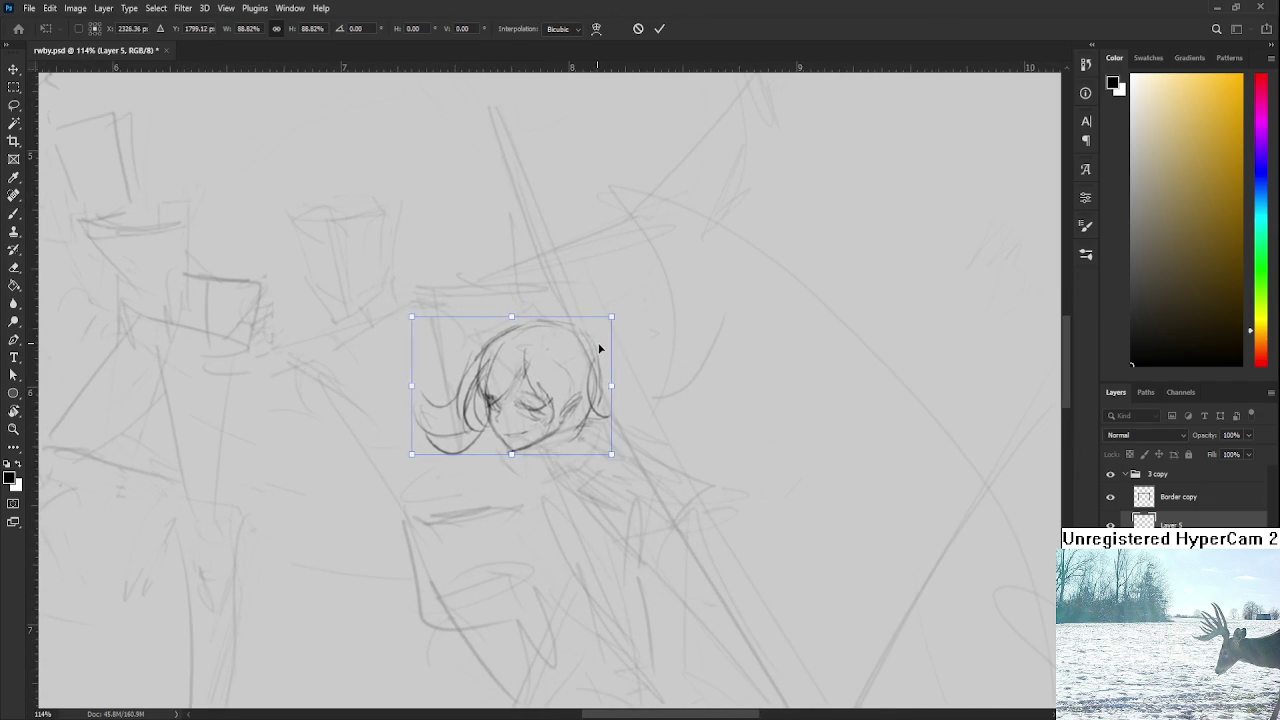
key("Return")
Step: Extend the chin line right and add short strokes beside the head and below the chin
key("b")
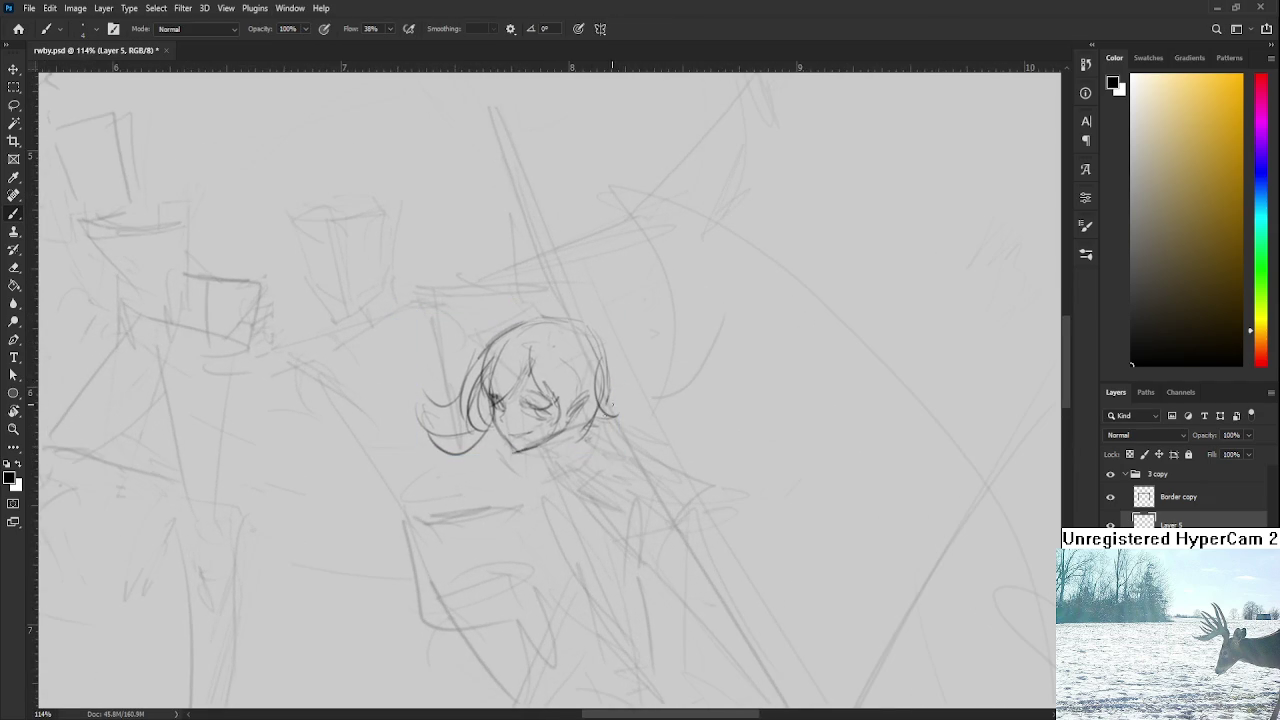
left_click_drag(590, 425, 607, 373)
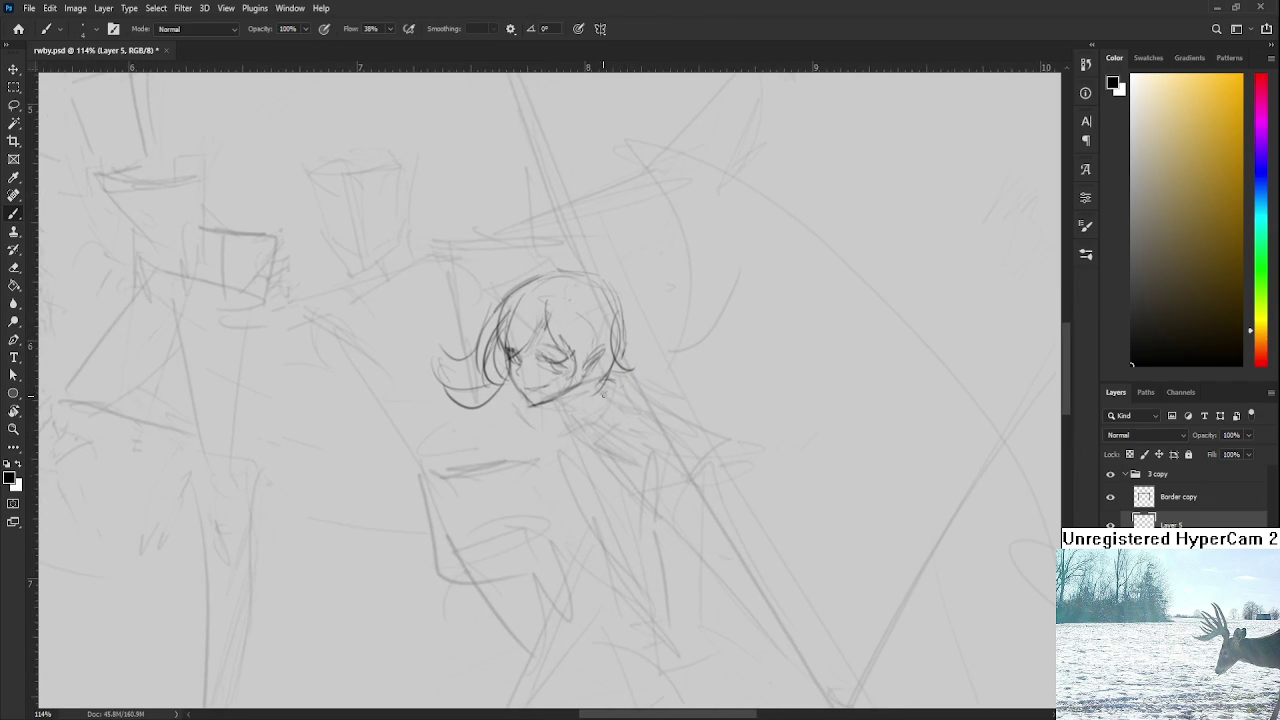
left_click_drag(614, 394, 670, 388)
mouse_move(674, 327)
left_mouse_down()
mouse_move(628, 369)
mouse_move(618, 357)
left_mouse_up()
mouse_move(590, 370)
left_mouse_down()
mouse_move(621, 356)
mouse_move(652, 450)
mouse_move(577, 448)
left_mouse_up()
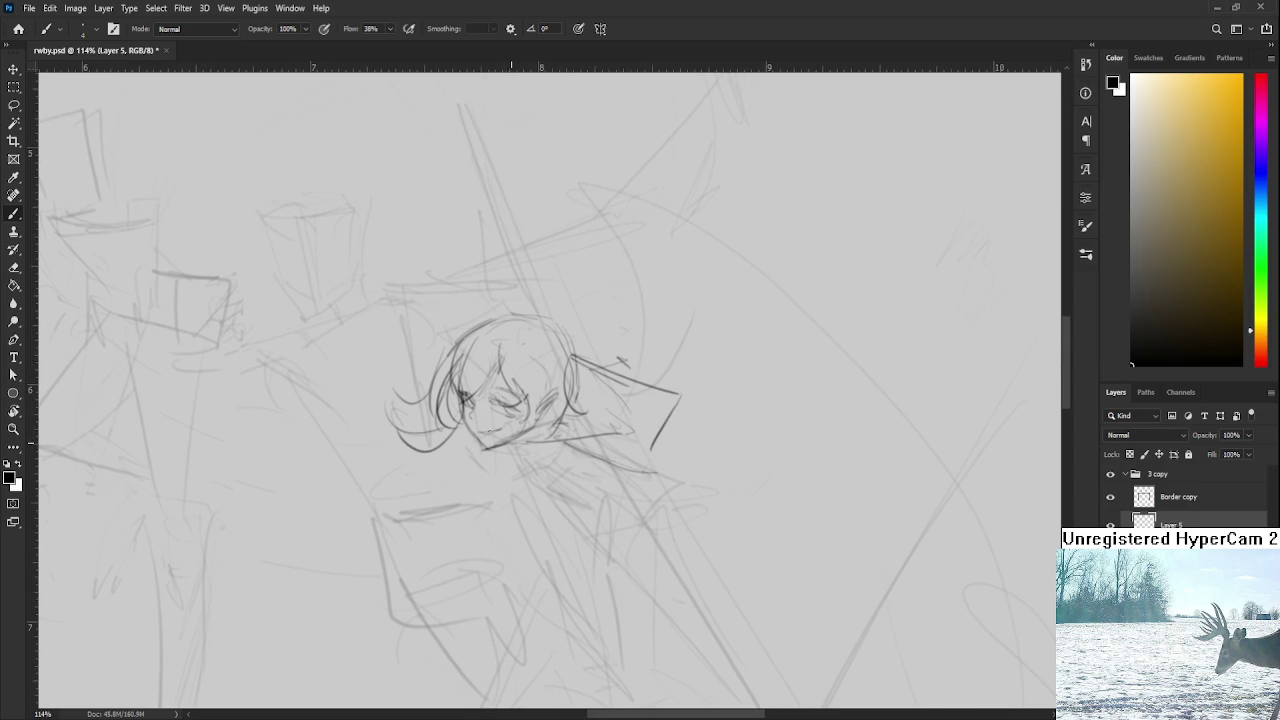
scroll(511, 443, "down", 1)
mouse_move(562, 392)
left_mouse_down()
mouse_move(590, 442)
mouse_move(632, 443)
left_mouse_up()
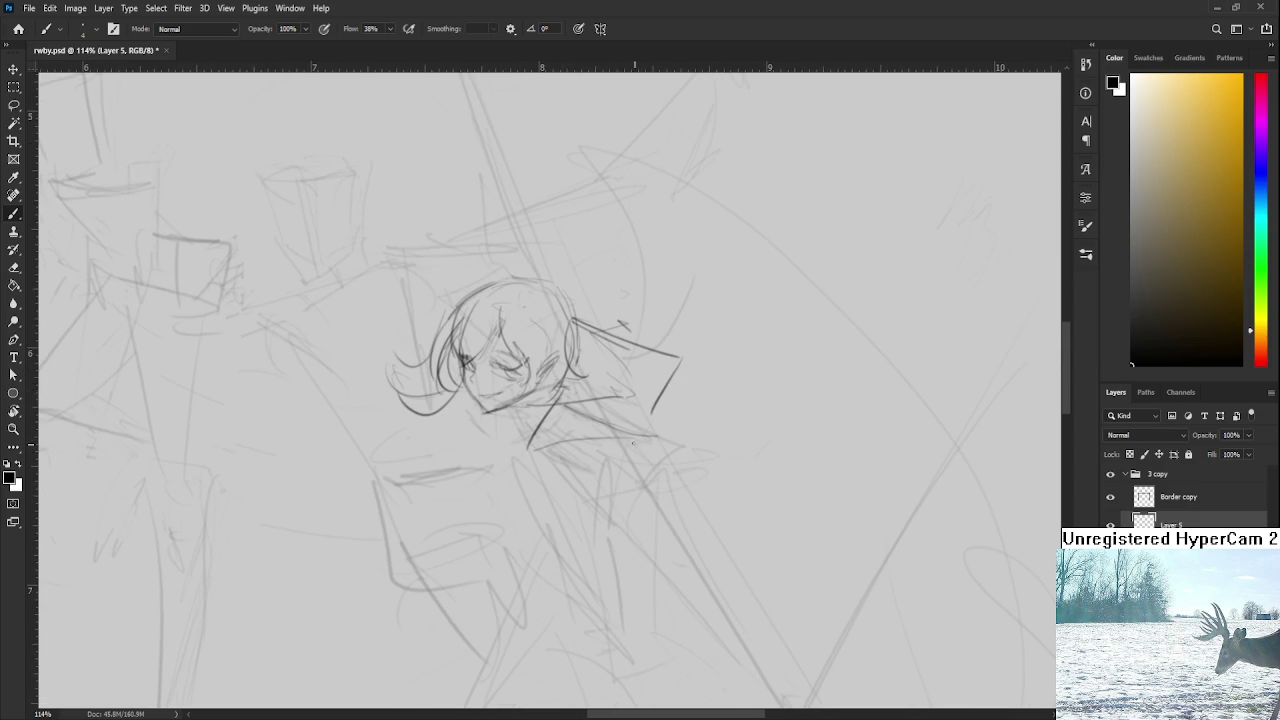
left_click_drag(558, 414, 538, 474)
left_click_drag(576, 423, 538, 430)
scroll(548, 430, "up", 1)
scroll(543, 450, "down", 2)
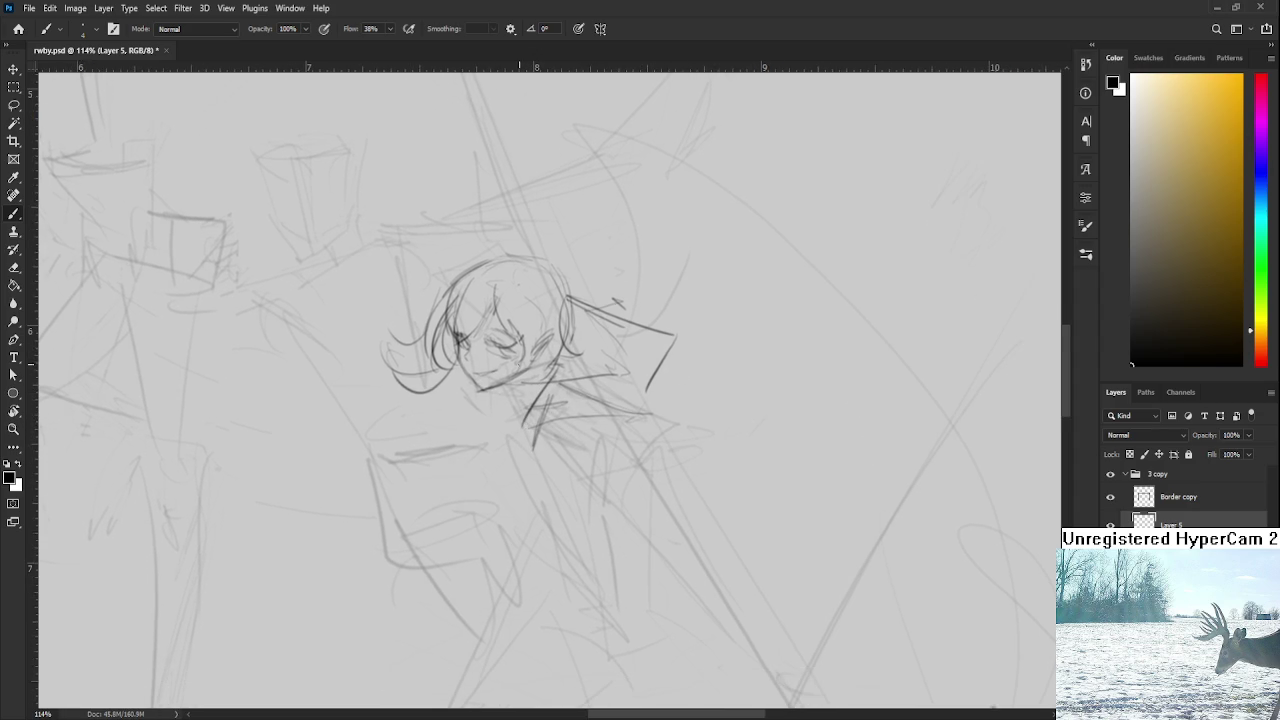
Step: Refine the chin line and sketch the neck and collar beneath it
mouse_move(506, 388)
left_mouse_down()
mouse_move(541, 379)
mouse_move(507, 393)
mouse_move(532, 396)
left_mouse_up()
scroll(551, 372, "down", 2)
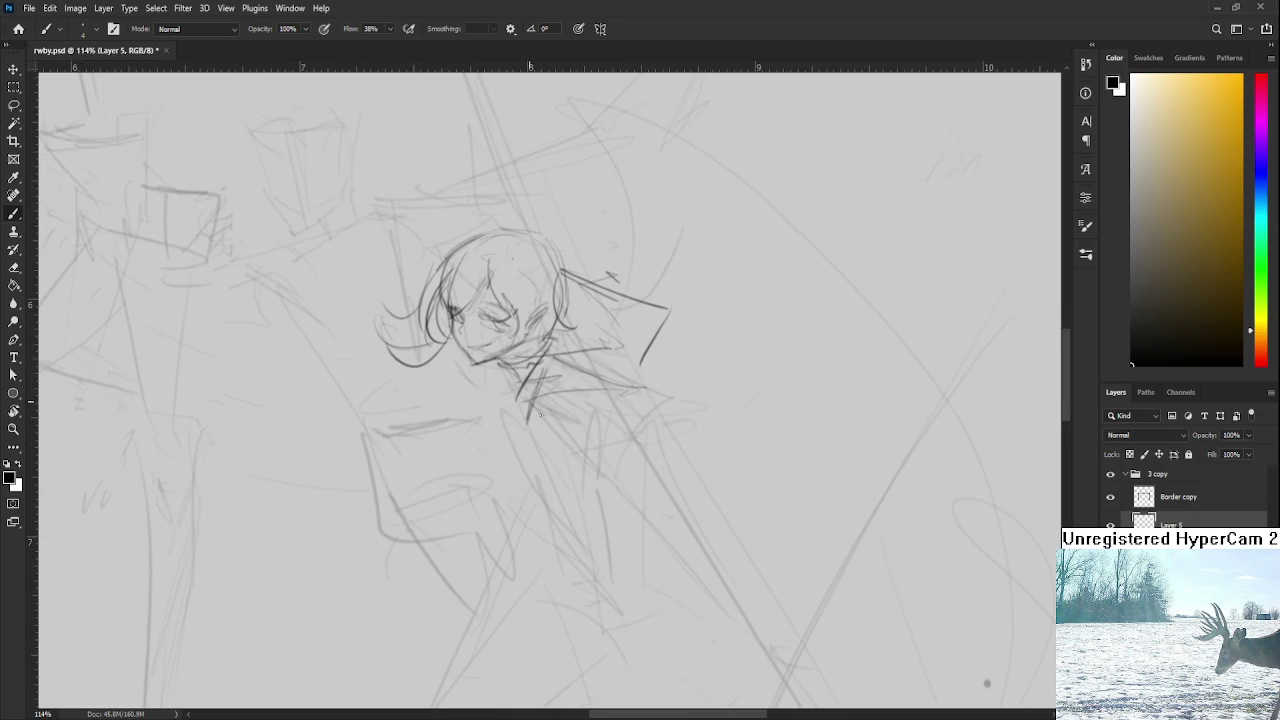
scroll(571, 403, "up", 2)
scroll(560, 405, "down", 1)
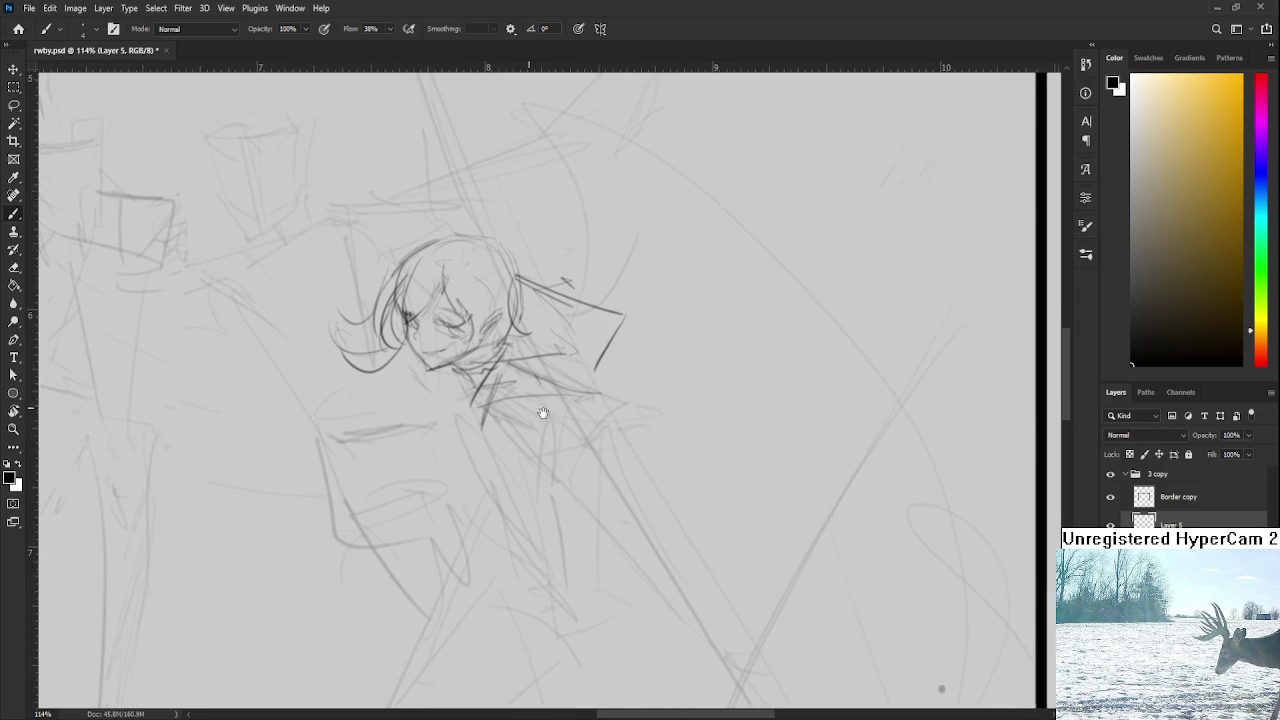
scroll(540, 396, "down", 1)
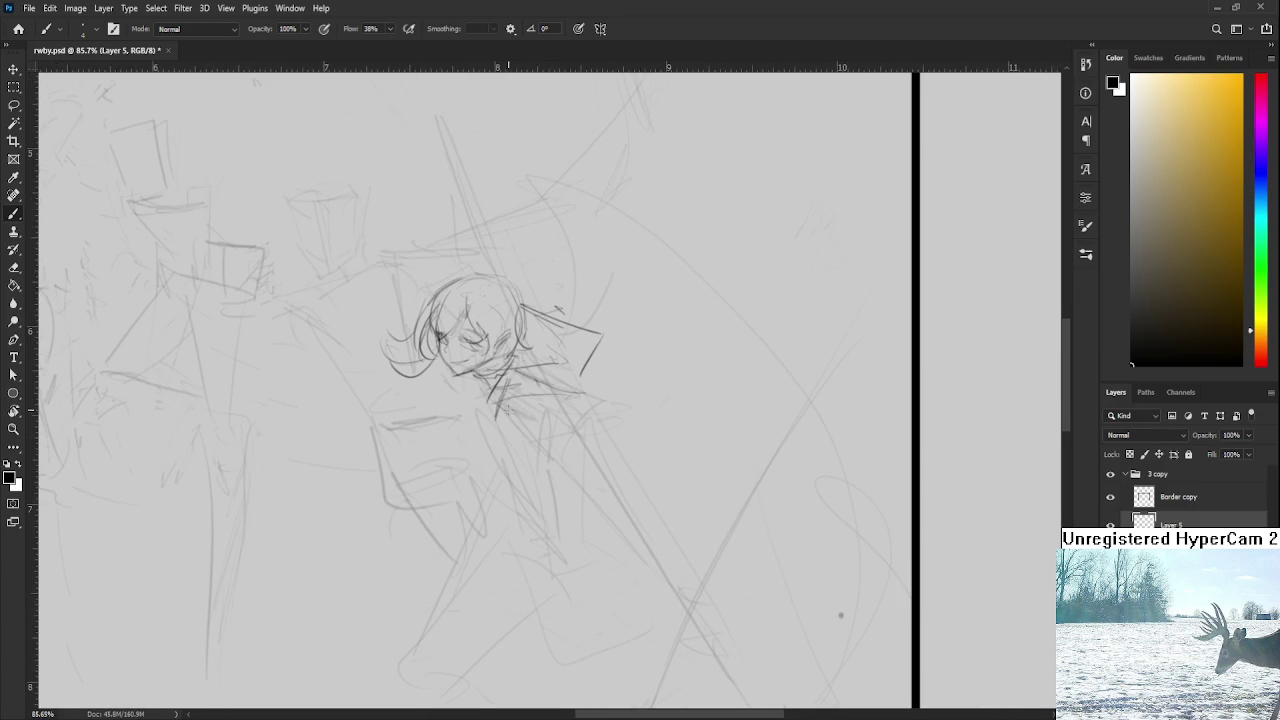
left_click_drag(511, 415, 518, 434)
left_click_drag(510, 424, 542, 450)
key("ctrl+z")
mouse_move(540, 450)
left_mouse_down()
mouse_move(556, 420)
mouse_move(532, 446)
left_mouse_up()
Step: Draw the arm line running diagonally down-right from the shoulder
left_click_drag(560, 468, 533, 421)
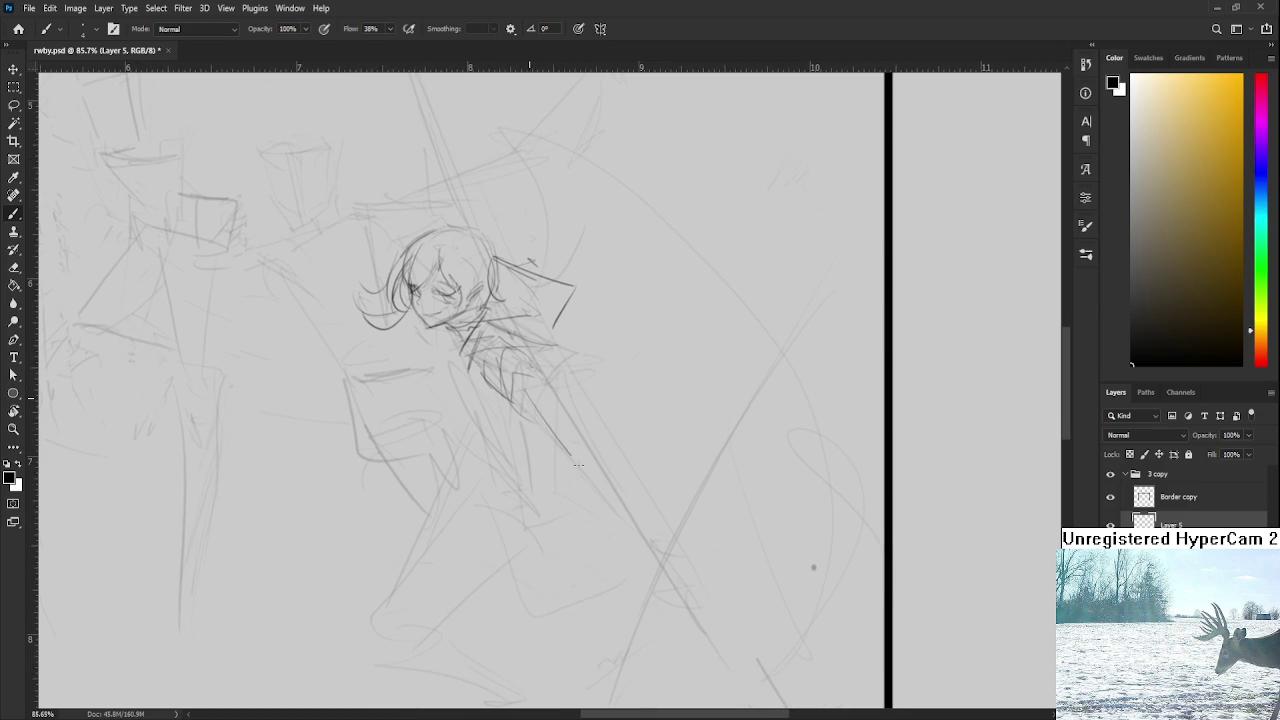
left_click_drag(518, 398, 572, 468)
left_click_drag(540, 374, 610, 452)
key("ctrl+z")
left_click_drag(552, 392, 646, 482)
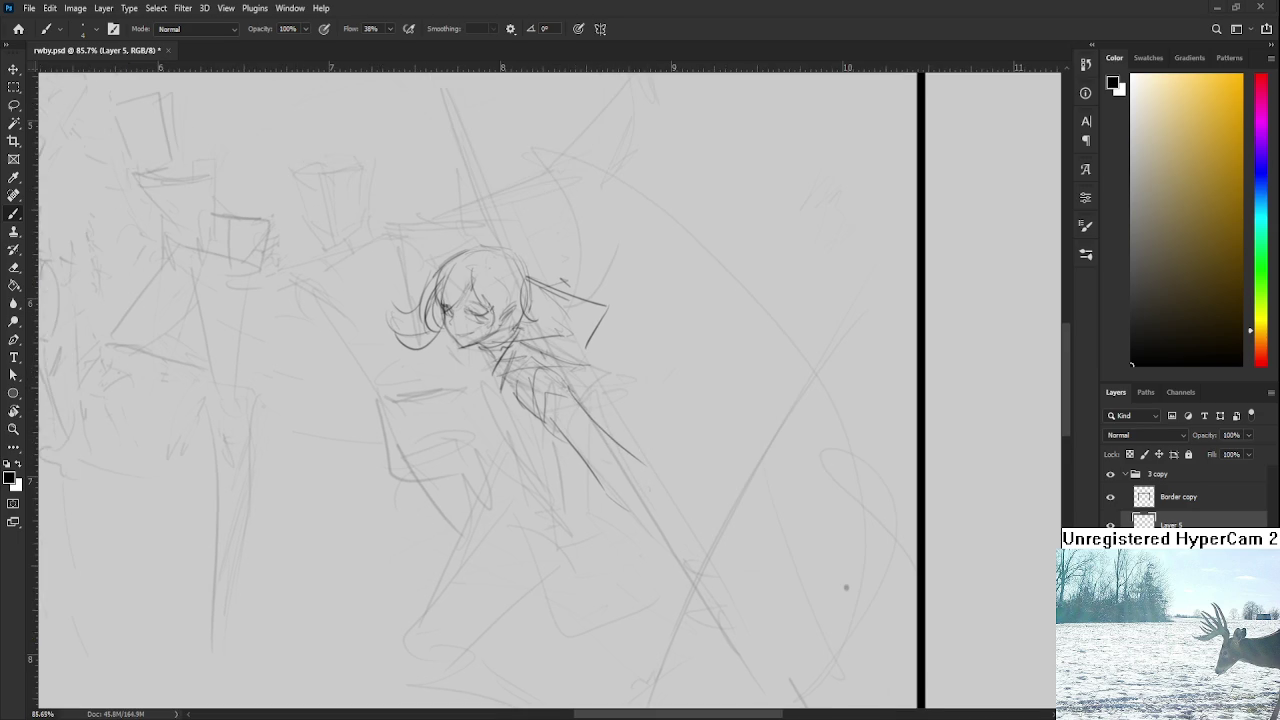
mouse_move(587, 489)
left_mouse_down()
mouse_move(541, 465)
mouse_move(567, 453)
mouse_move(577, 472)
left_mouse_up()
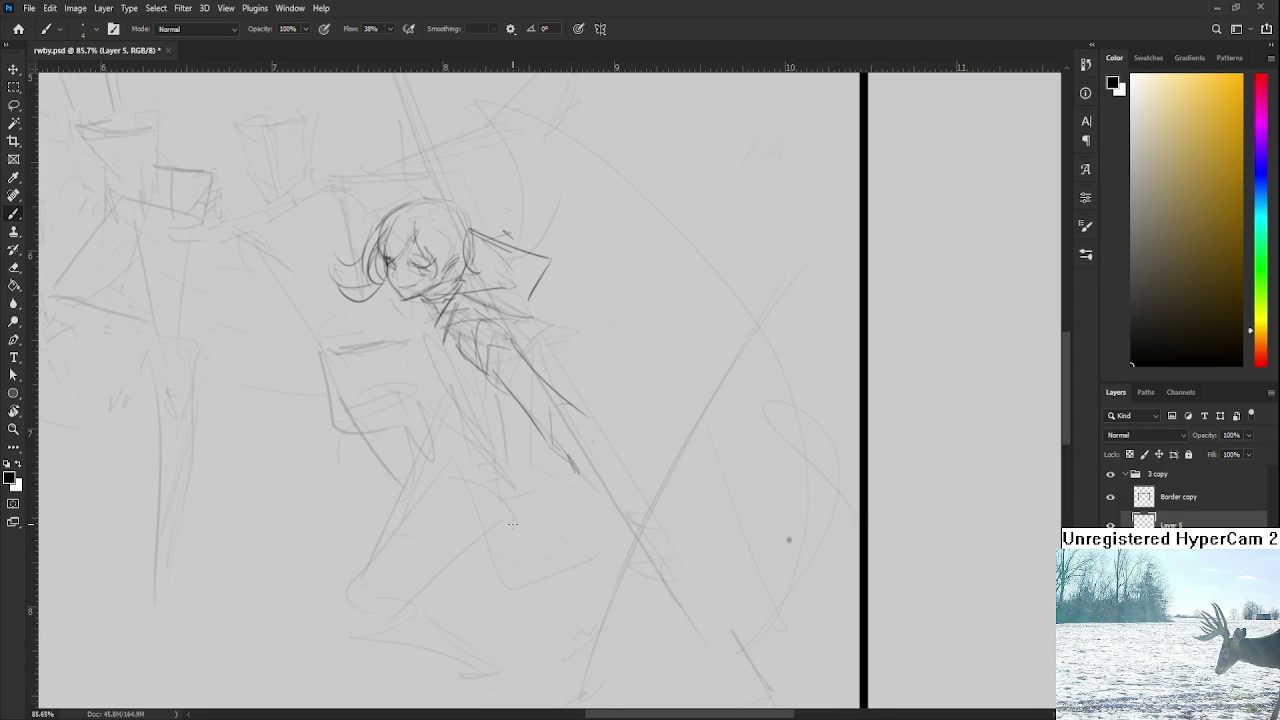
left_click_drag(514, 344, 579, 406)
mouse_move(563, 428)
left_mouse_down()
mouse_move(550, 365)
mouse_move(586, 442)
left_mouse_up()
Step: Redraw the arm's lower line and upper edge toward the hand, discarding rejected attempts
key("ctrl+z")
left_click_drag(550, 380, 588, 448)
left_click_drag(558, 376, 630, 480)
left_click_drag(574, 352, 640, 427)
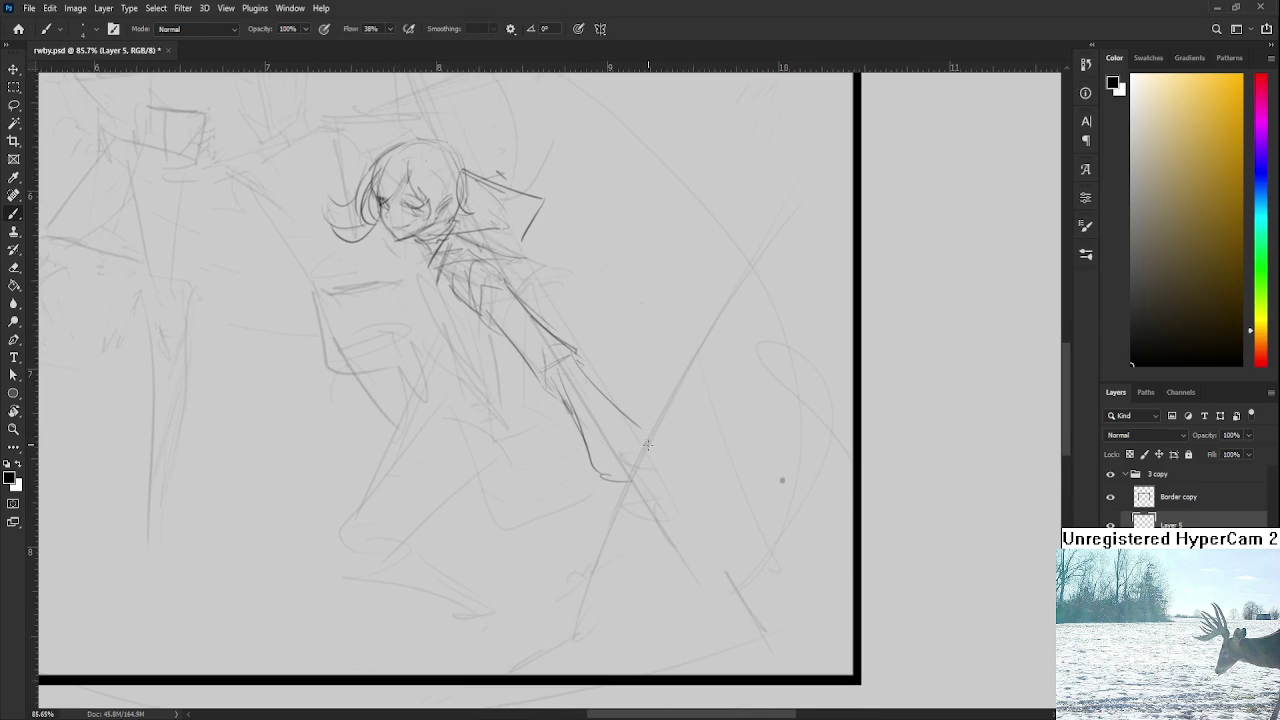
key("ctrl+z")
key("ctrl+z")
left_click_drag(557, 368, 600, 472)
key("ctrl+z")
left_click_drag(556, 374, 628, 484)
key("ctrl+z")
mouse_move(578, 348)
left_mouse_down()
mouse_move(646, 432)
mouse_move(660, 428)
left_mouse_up()
key("ctrl+z")
Step: Sketch the hand at the scythe grip with small surrounding strokes, erasing faint stray marks
mouse_move(600, 470)
left_mouse_down()
mouse_move(664, 446)
mouse_move(612, 484)
mouse_move(634, 464)
left_mouse_up()
key("ctrl+z")
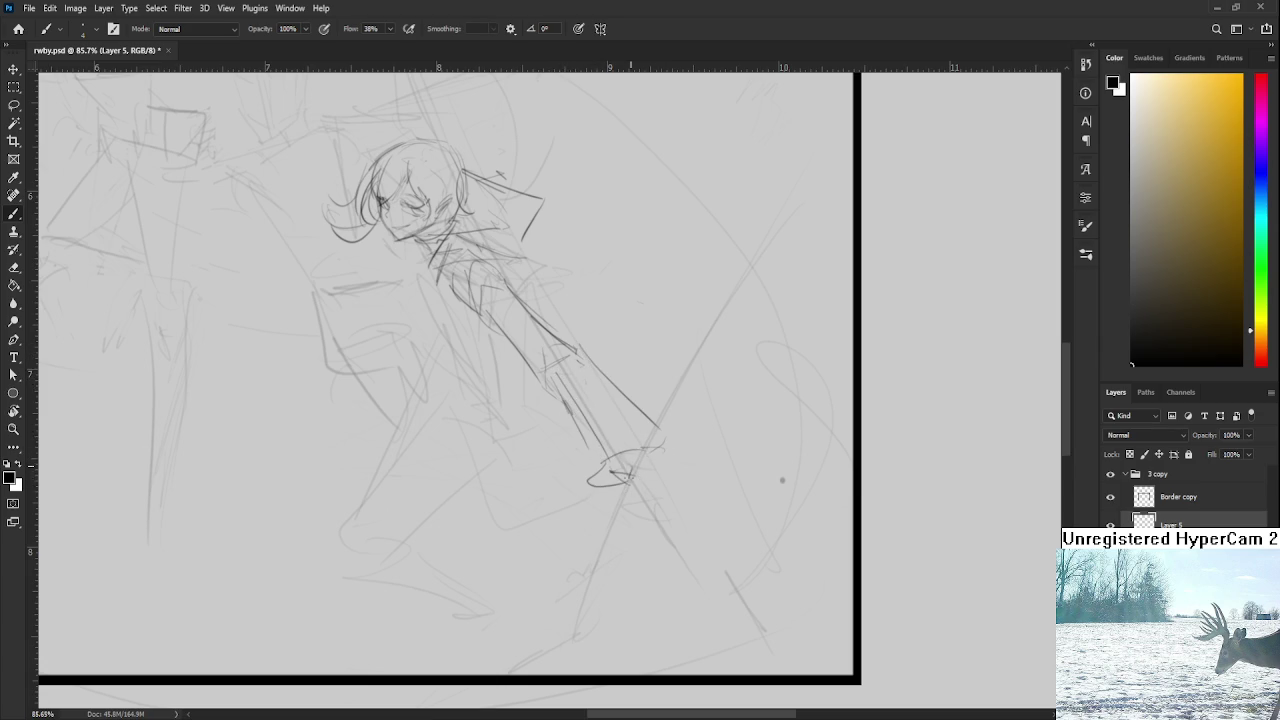
mouse_move(658, 421)
left_mouse_down()
mouse_move(665, 434)
mouse_move(632, 418)
left_mouse_up()
left_click_drag(602, 458, 626, 486)
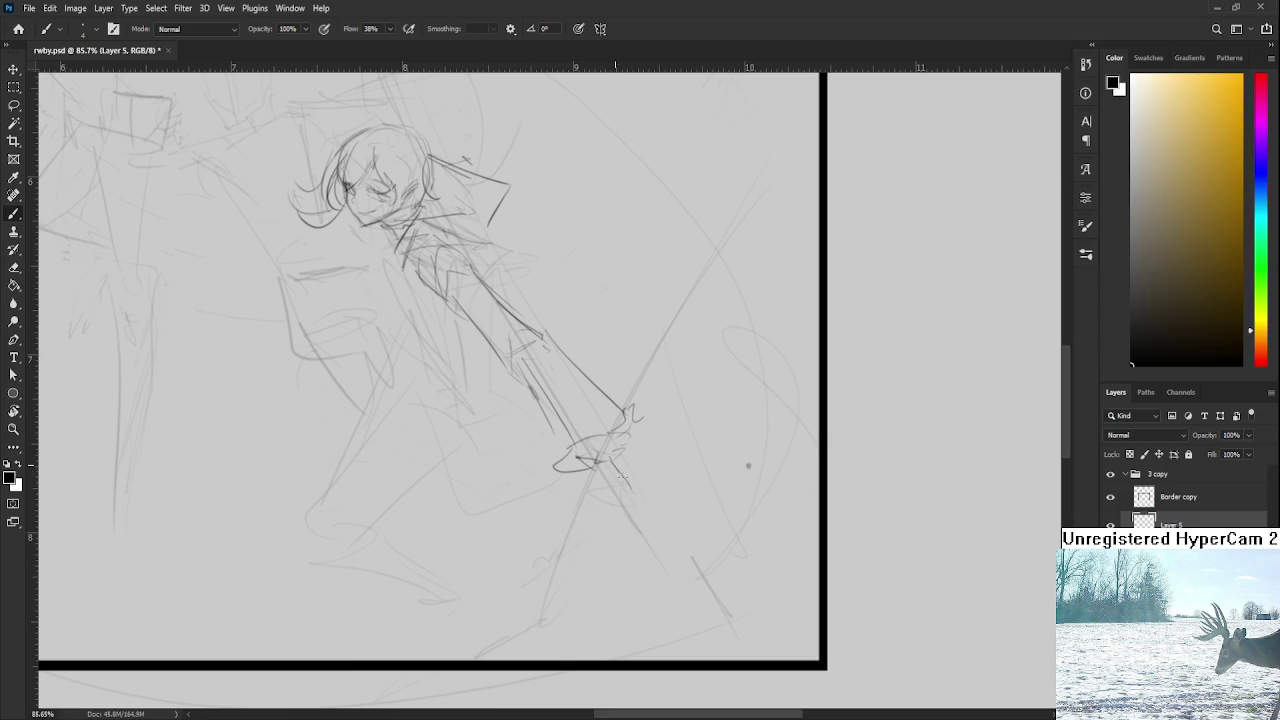
left_click_drag(613, 464, 646, 487)
left_click_drag(636, 446, 650, 484)
left_click_drag(634, 440, 650, 472)
key("e")
mouse_move(630, 484)
left_mouse_down()
mouse_move(636, 462)
mouse_move(608, 482)
mouse_move(614, 466)
mouse_move(652, 474)
mouse_move(636, 492)
mouse_move(653, 479)
left_mouse_up()
key("e")
scroll(640, 510, "down", 1)
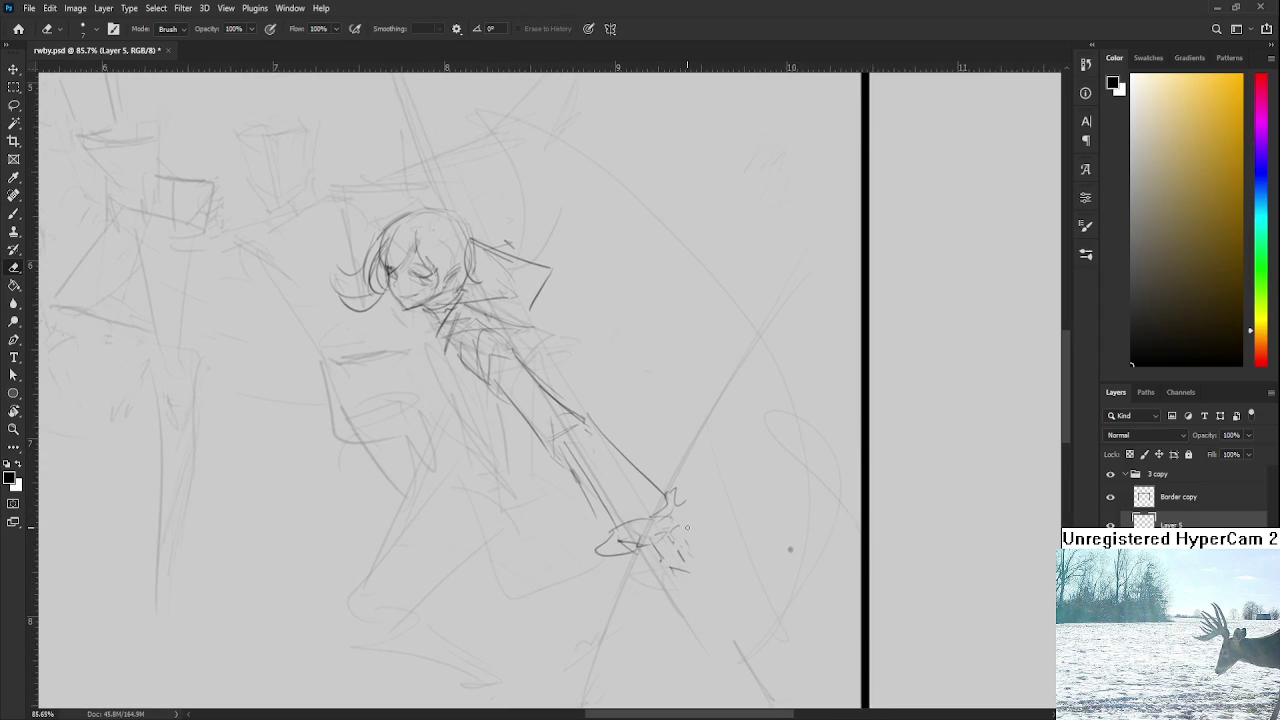
scroll(684, 522, "down", 1)
scroll(684, 522, "up", 1)
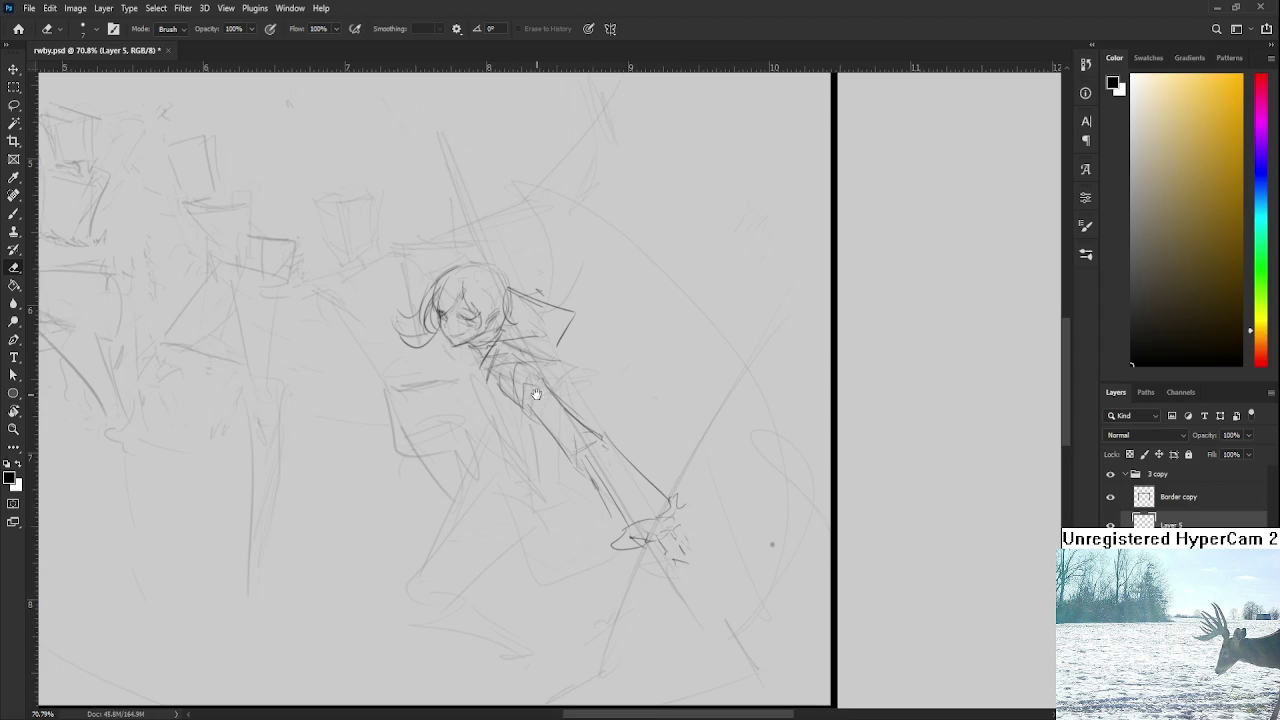
key("b")
left_click_drag(589, 443, 626, 477)
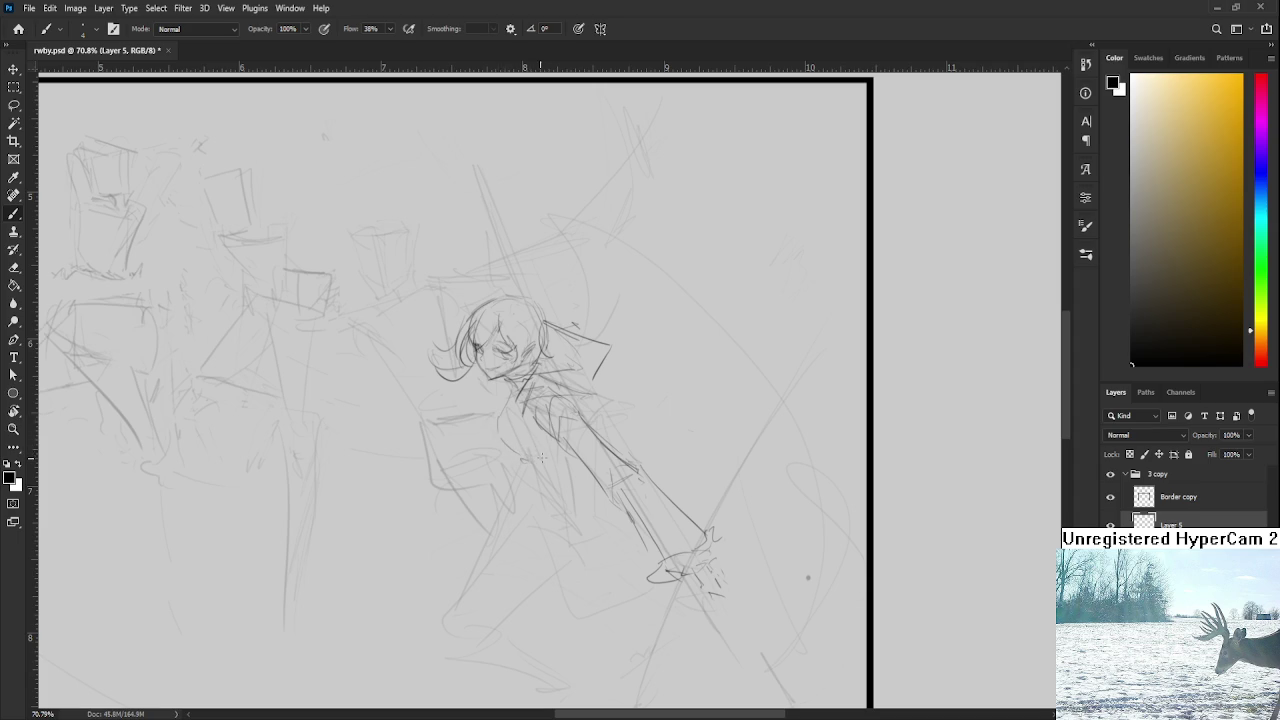
left_click_drag(565, 438, 587, 470)
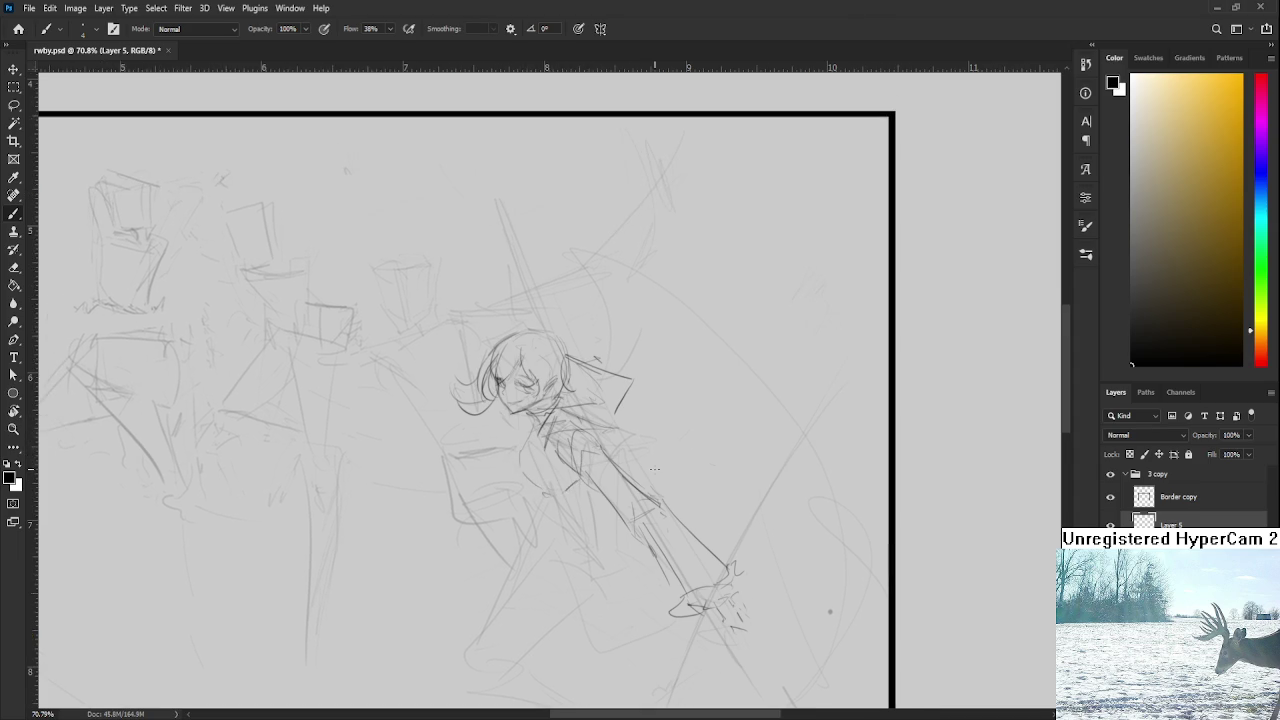
scroll(587, 470, "down", 3)
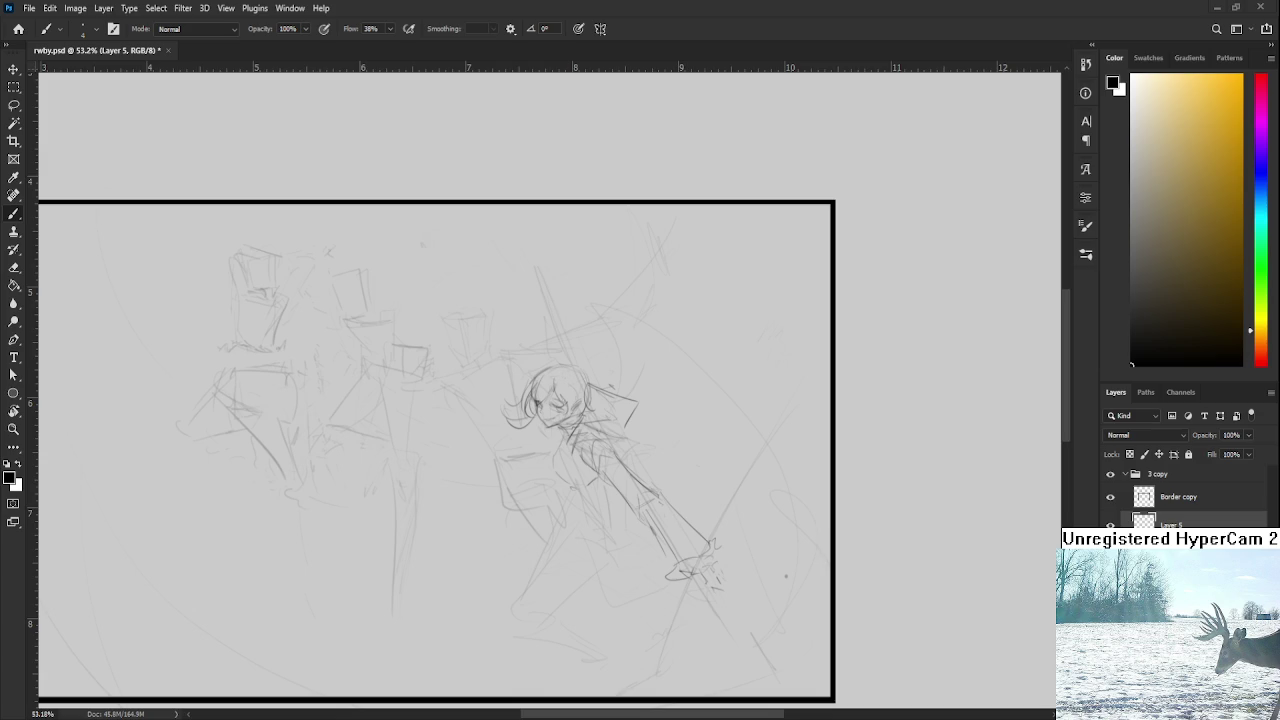
Step: Draw the torso's bottom edge and the hip lines below it, discarding a stray vertical stroke
scroll(566, 490, "up", 3, "alt")
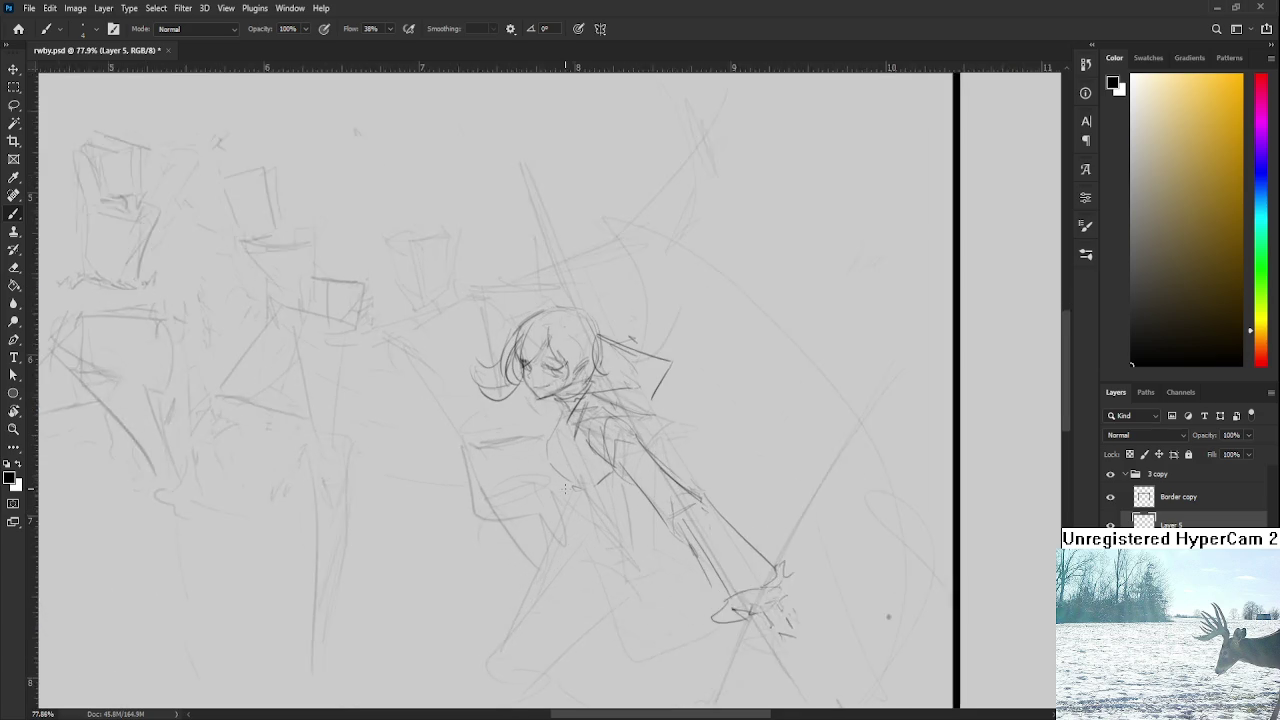
scroll(566, 490, "up", 2, "alt")
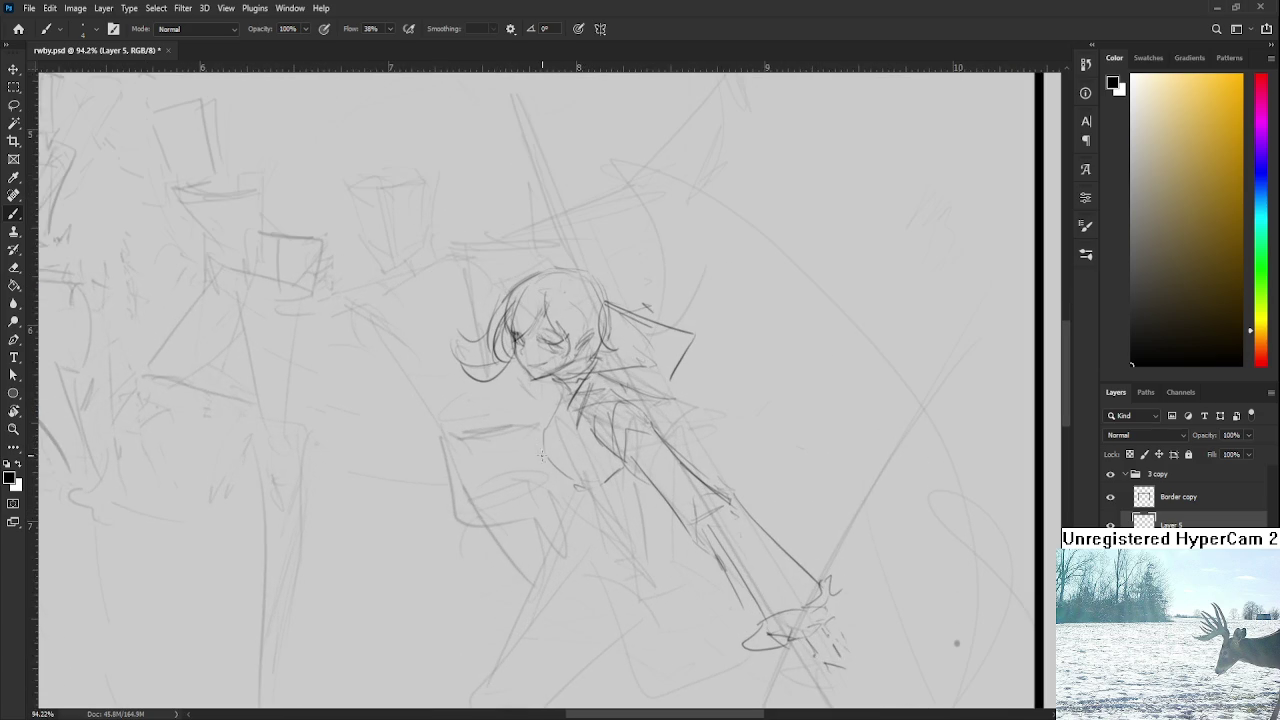
scroll(563, 478, "up", 1, "alt")
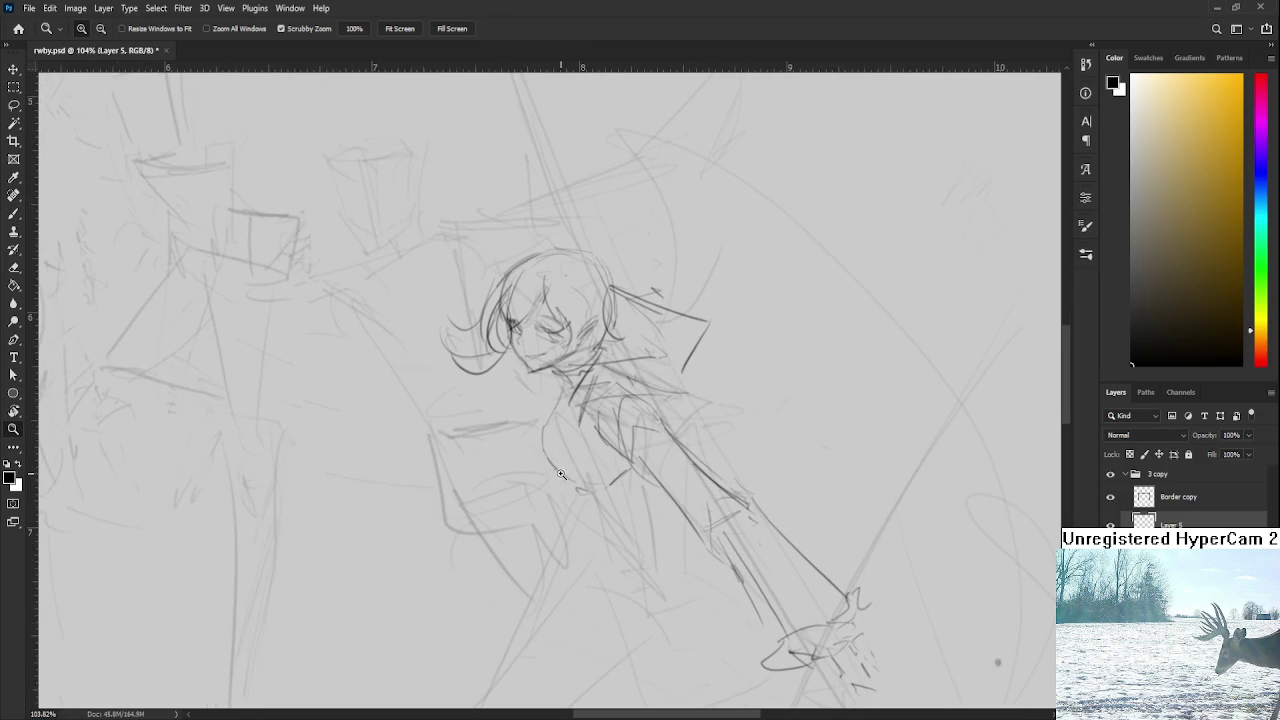
left_click_drag(556, 468, 558, 418)
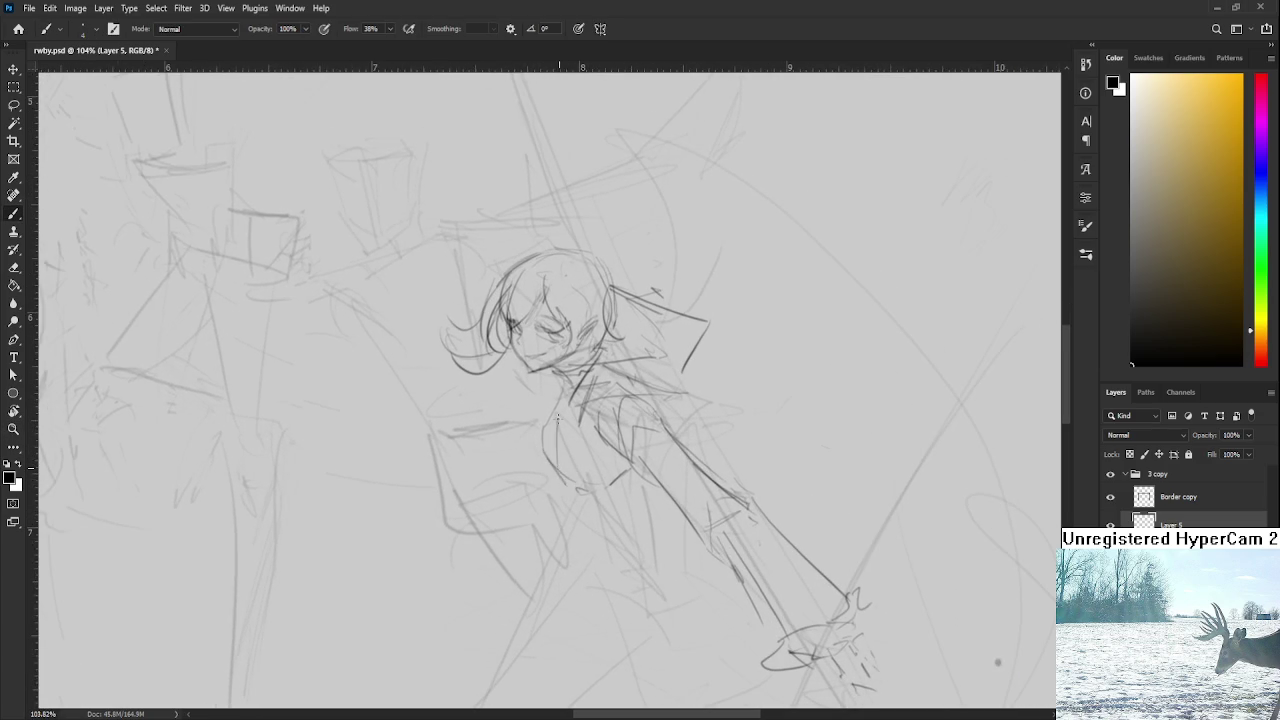
key("ctrl+z")
mouse_move(578, 458)
left_mouse_down()
mouse_move(564, 412)
mouse_move(598, 411)
left_mouse_up()
scroll(620, 420, "down", 1)
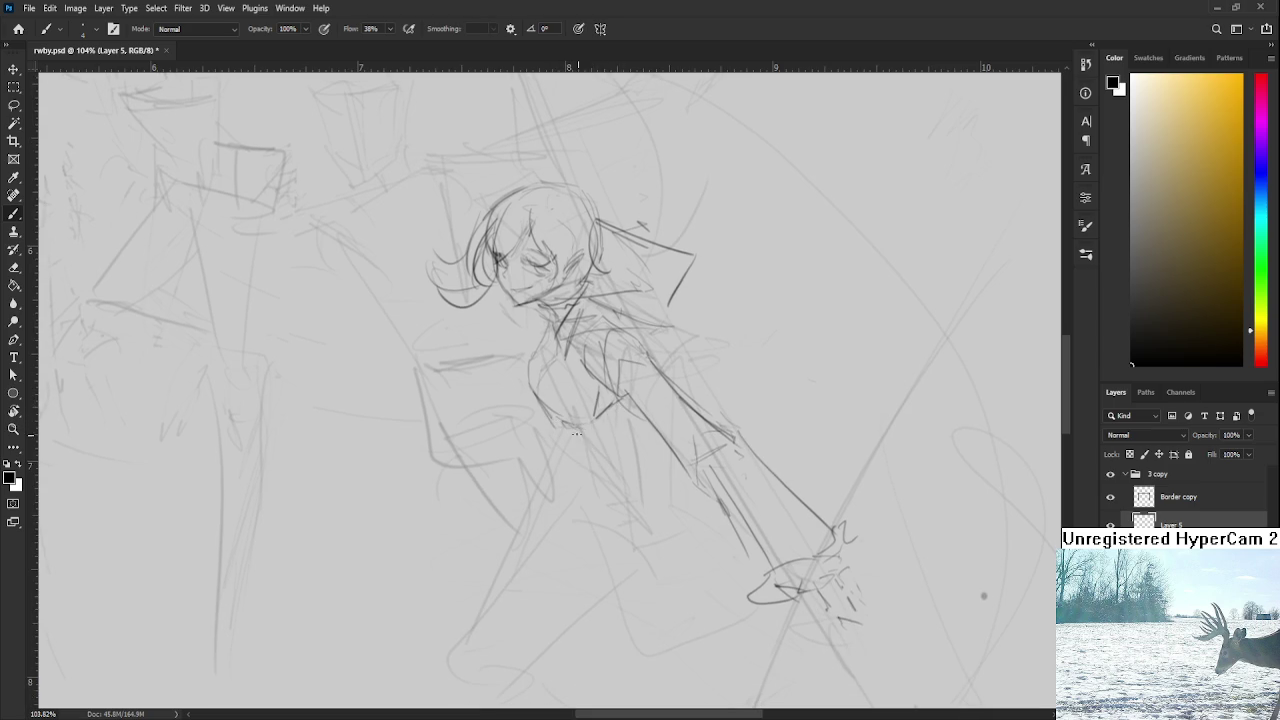
left_click_drag(568, 428, 618, 419)
left_click_drag(572, 457, 568, 480)
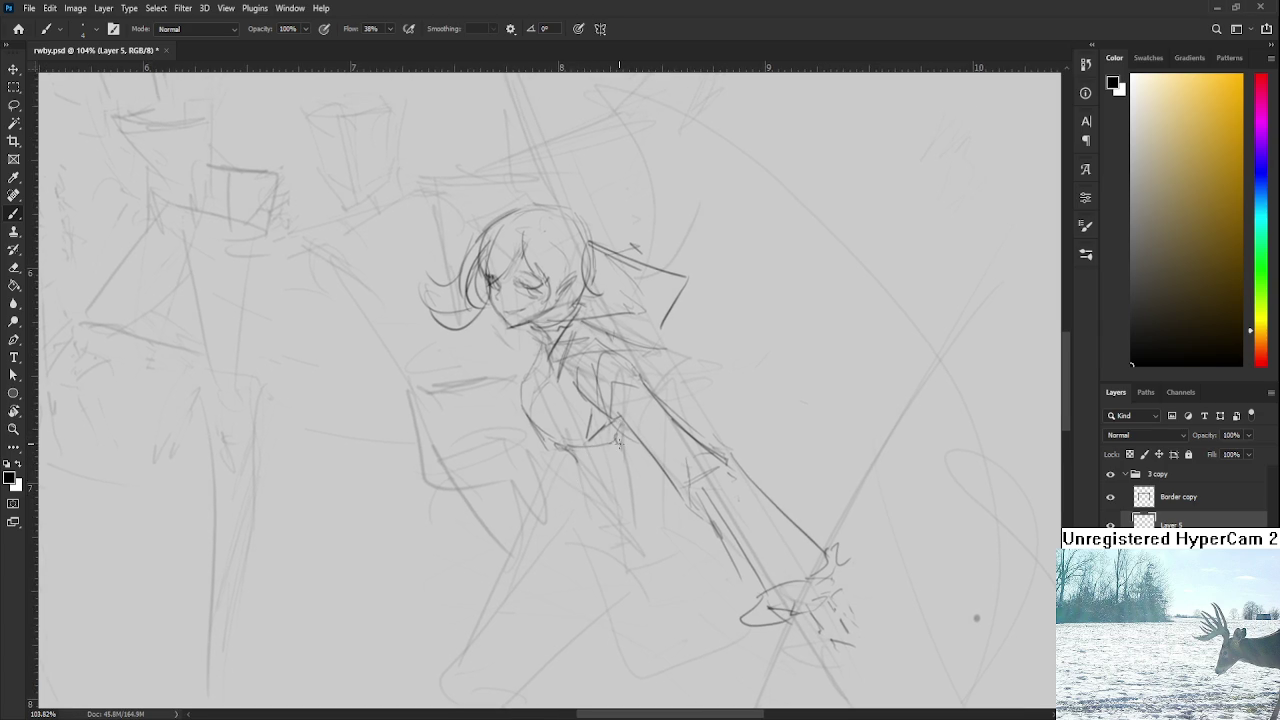
left_click_drag(618, 430, 640, 484)
mouse_move(556, 443)
left_mouse_down()
mouse_move(574, 482)
mouse_move(654, 488)
left_mouse_up()
scroll(651, 484, "down", 3)
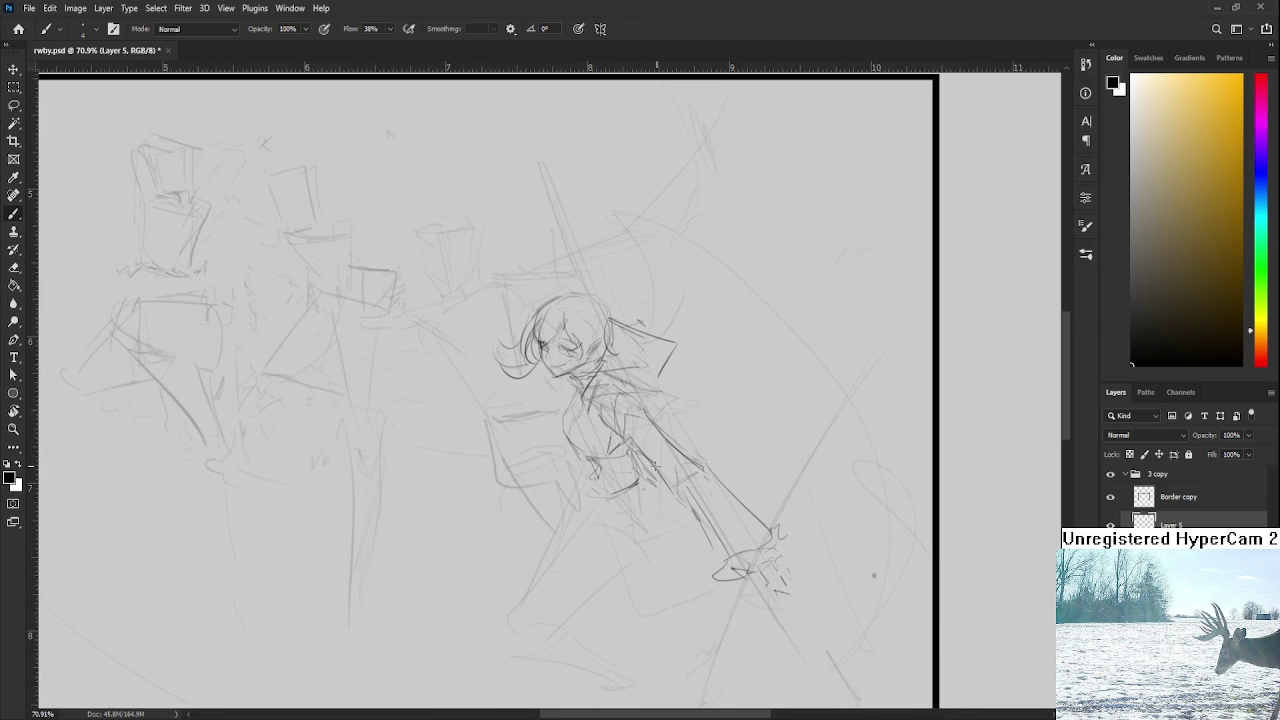
Step: Sketch a leg down-left from the waist, lower-right body strokes, and a stroke beside the arm
mouse_move(588, 478)
left_mouse_down()
mouse_move(608, 555)
mouse_move(552, 536)
mouse_move(620, 548)
mouse_move(620, 512)
mouse_move(636, 564)
left_mouse_up()
left_click_drag(637, 486, 644, 540)
mouse_move(644, 532)
left_mouse_down()
mouse_move(664, 546)
mouse_move(655, 540)
left_mouse_up()
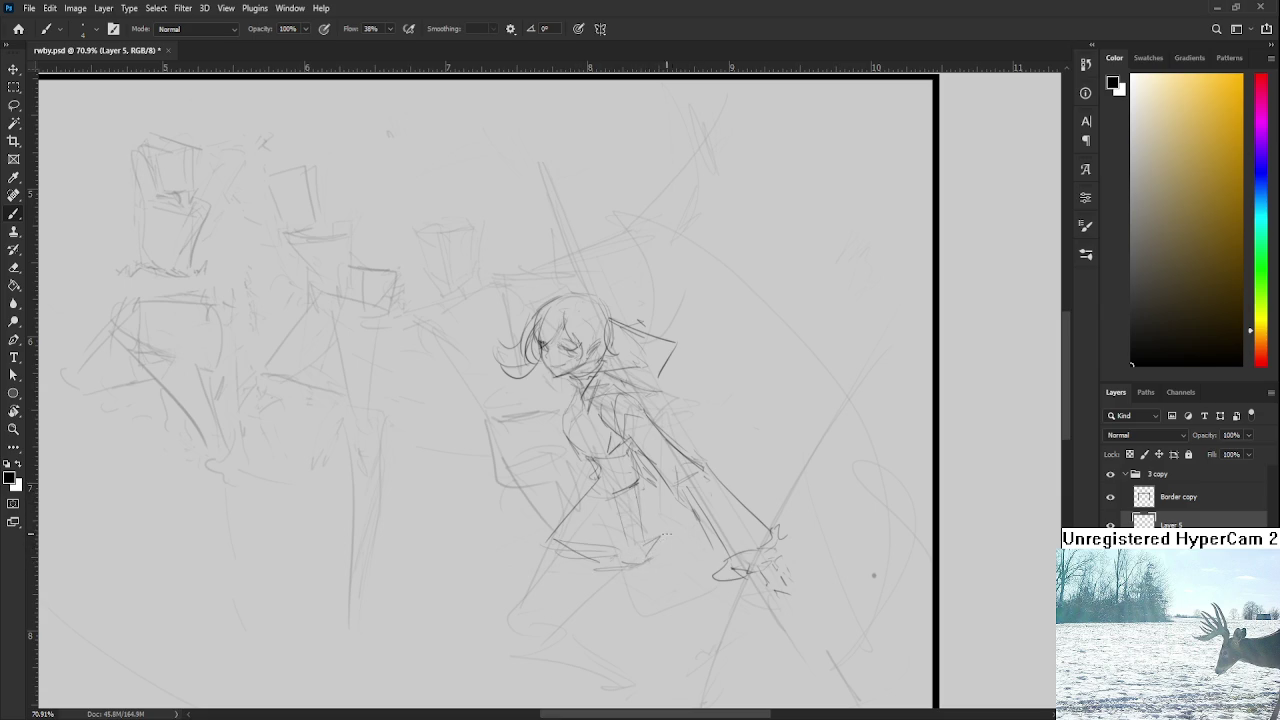
left_click_drag(656, 558, 706, 538)
mouse_move(700, 448)
left_mouse_down()
mouse_move(733, 456)
mouse_move(727, 474)
mouse_move(651, 457)
mouse_move(700, 472)
mouse_move(688, 445)
left_mouse_up()
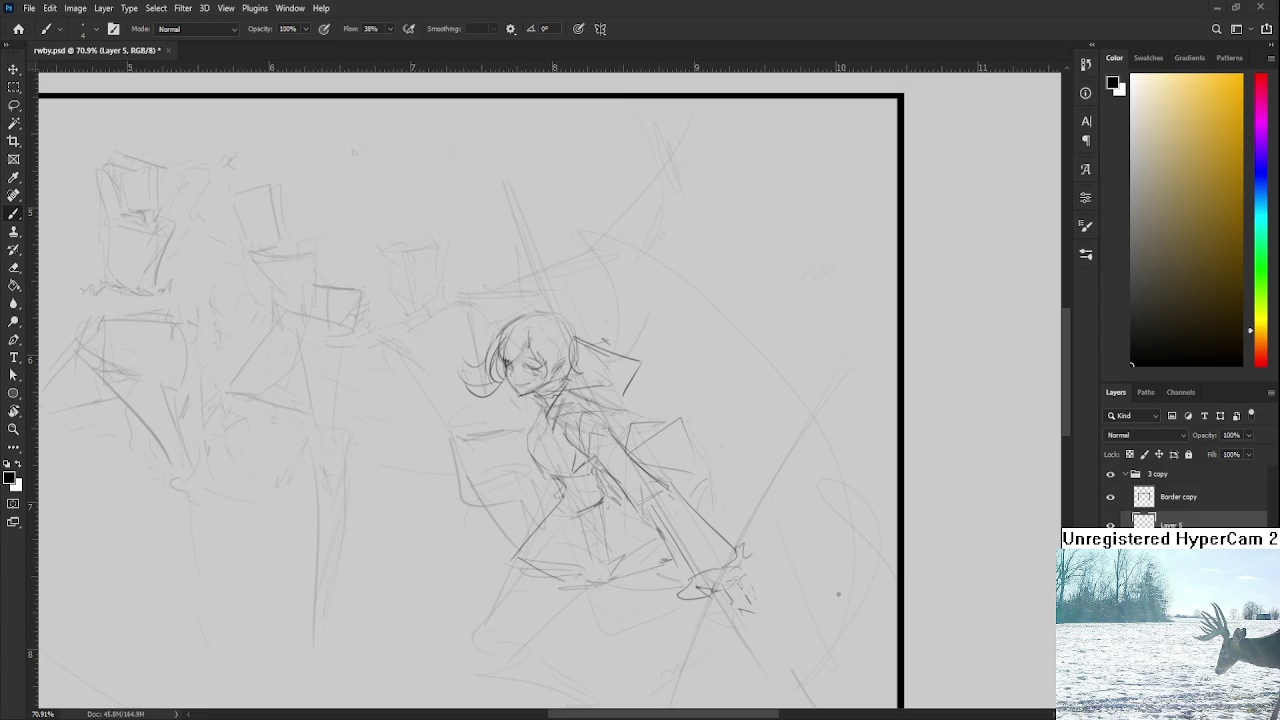
scroll(636, 507, "down", 2)
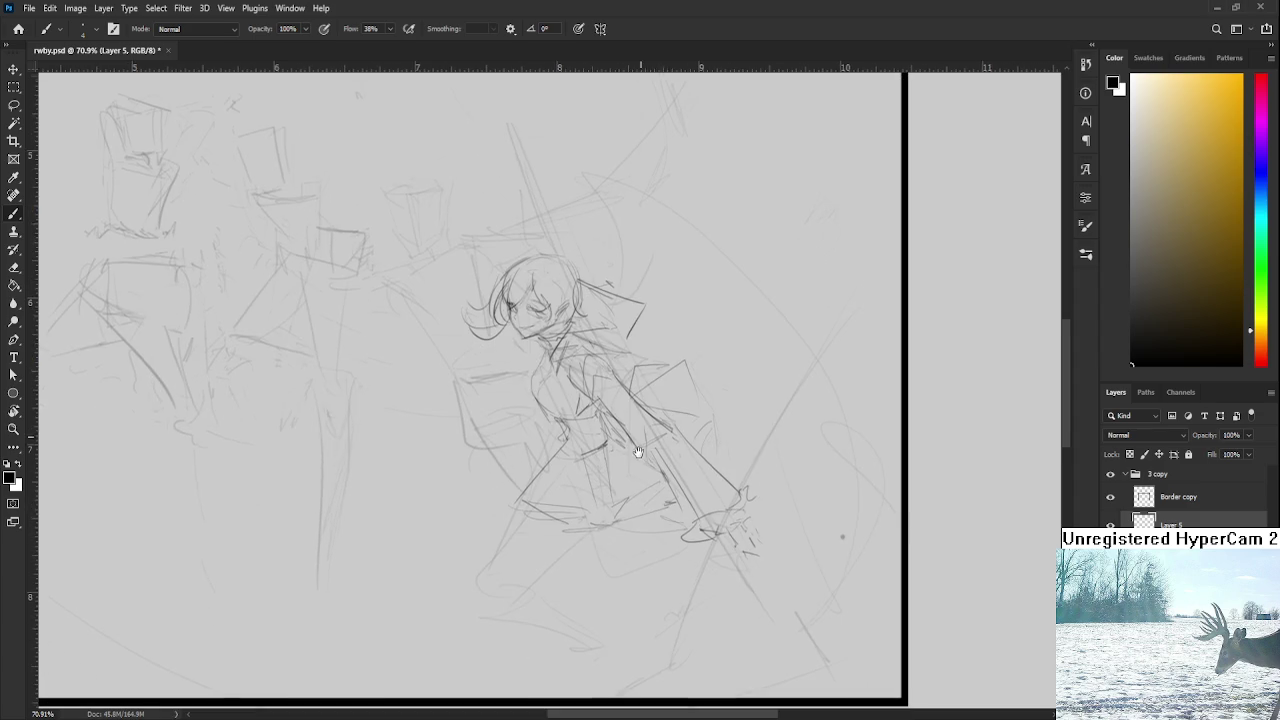
scroll(645, 418, "up", 2)
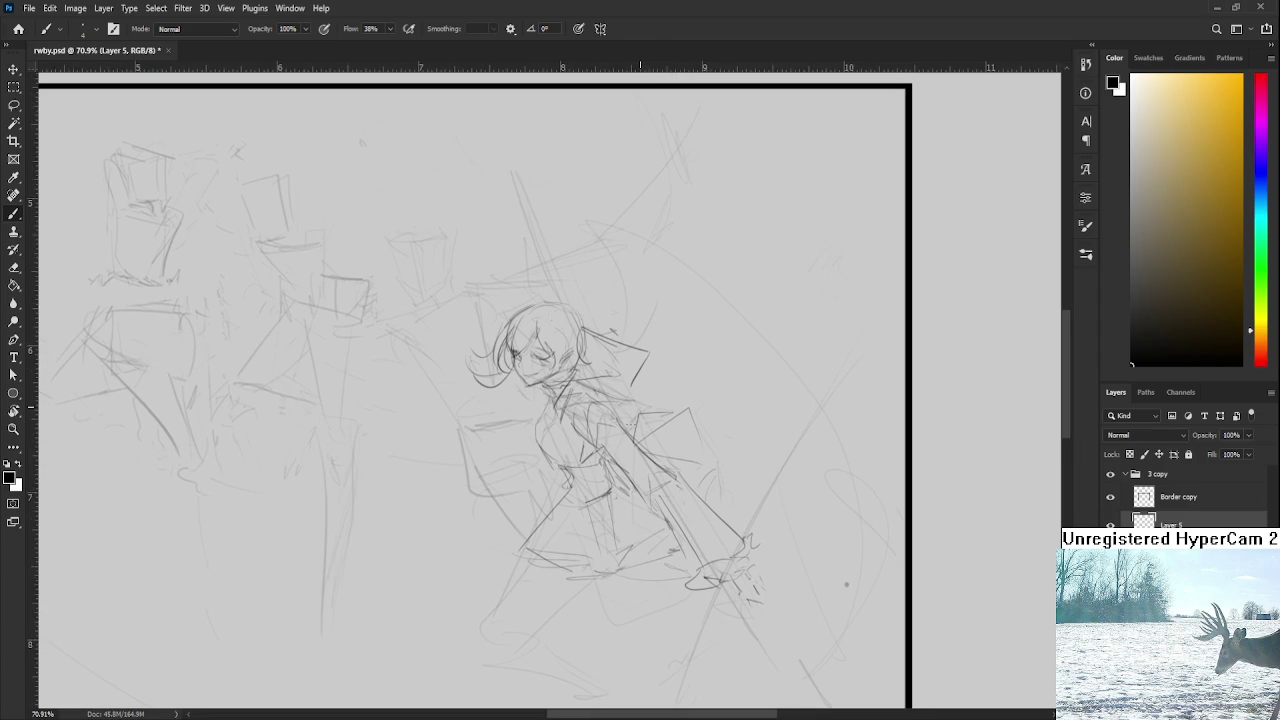
scroll(680, 370, "down", 5)
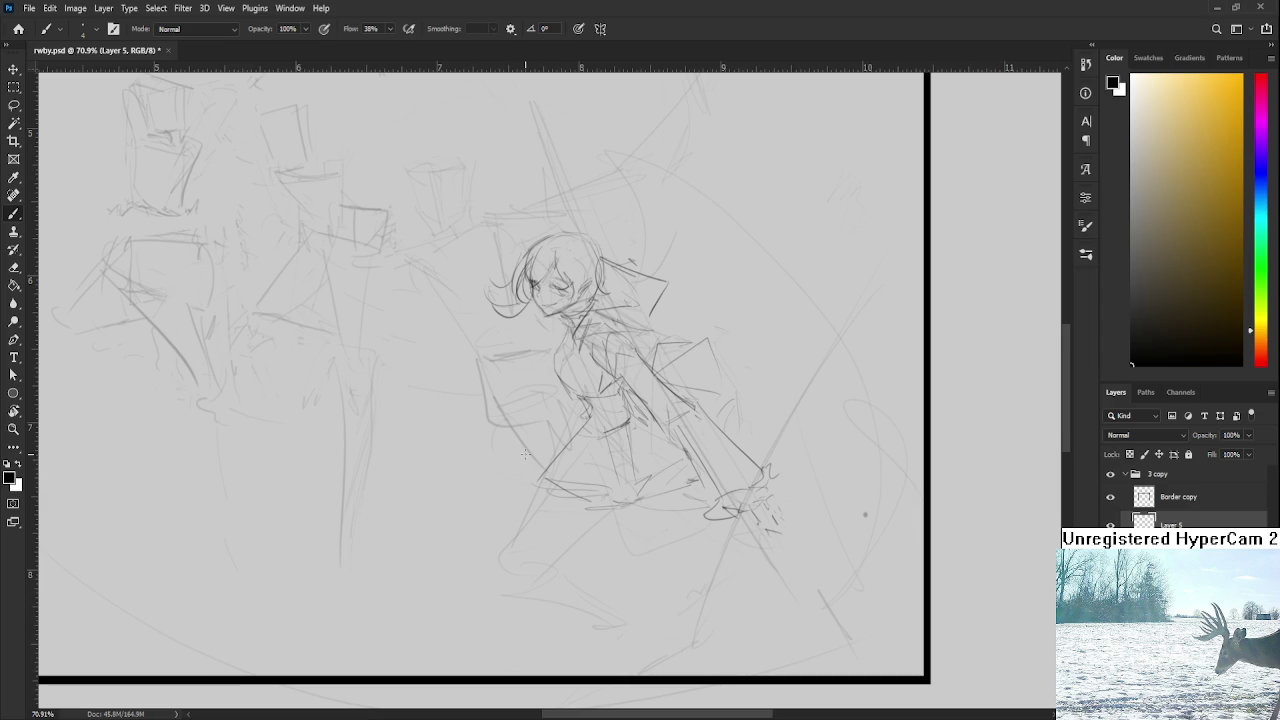
Step: Sketch short horizontal strokes marking the waist and skirt on the figure's left side
scroll(515, 420, "down", 2)
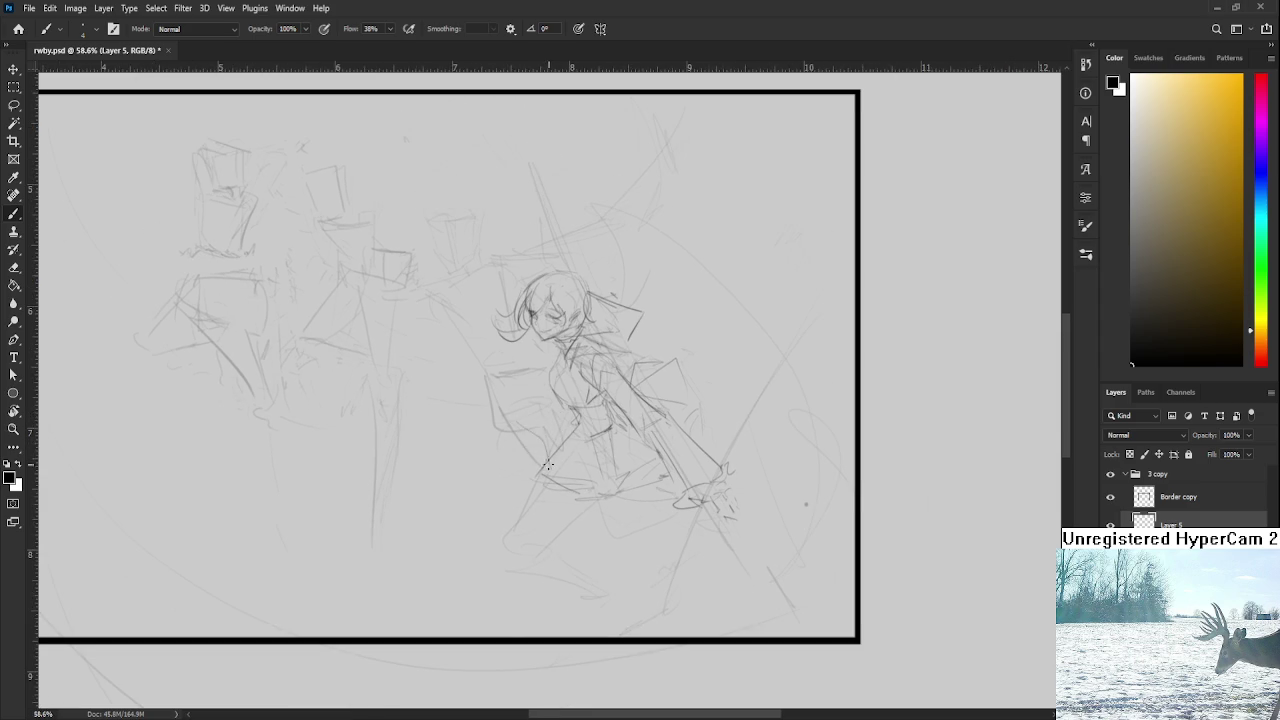
mouse_move(504, 420)
left_mouse_down()
mouse_move(570, 411)
mouse_move(540, 464)
mouse_move(550, 395)
left_mouse_up()
scroll(597, 410, "up", 1)
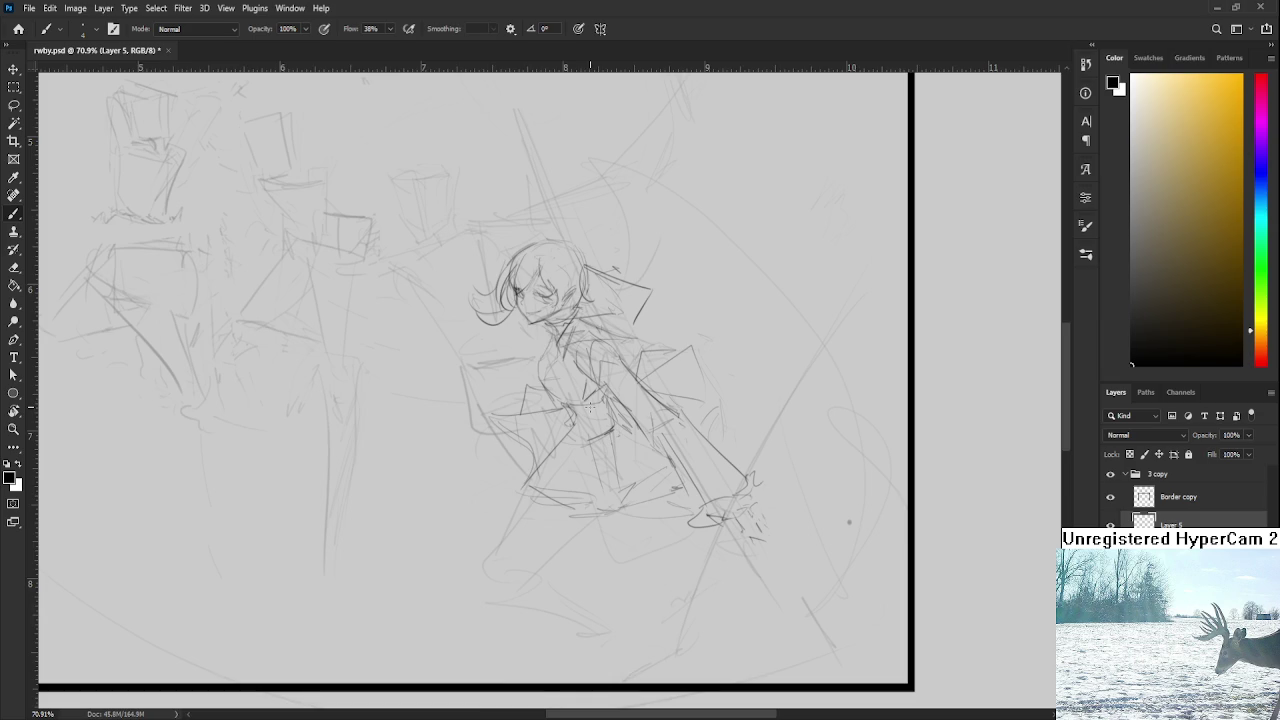
Step: Draw the stroke below the arm, redoing it twice until its path sits right
scroll(576, 504, "up", 2)
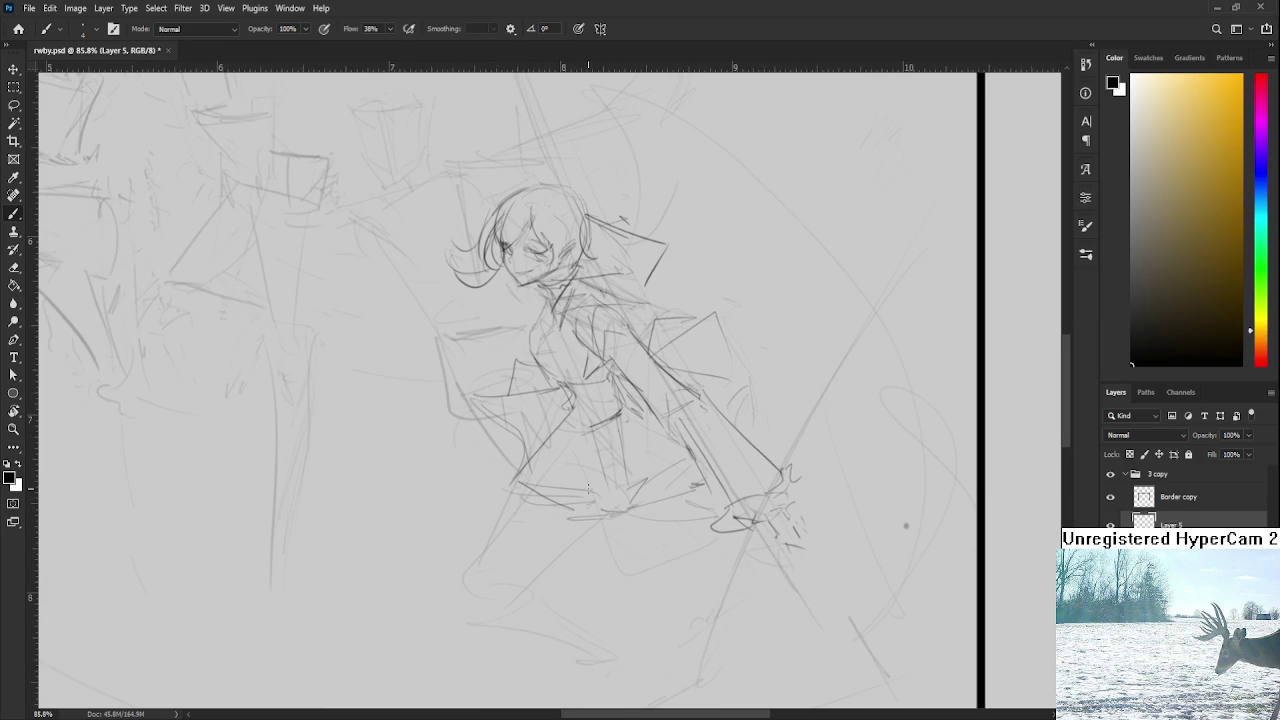
mouse_move(568, 406)
left_mouse_down()
mouse_move(468, 533)
mouse_move(592, 538)
left_mouse_up()
key("ctrl+z")
left_click_drag(478, 565, 592, 538)
key("ctrl+z")
left_click_drag(478, 565, 590, 516)
Step: Sketch two leg lines and short strokes below the figure toward the feet
scroll(563, 531, "down", 2)
scroll(478, 520, "down", 2)
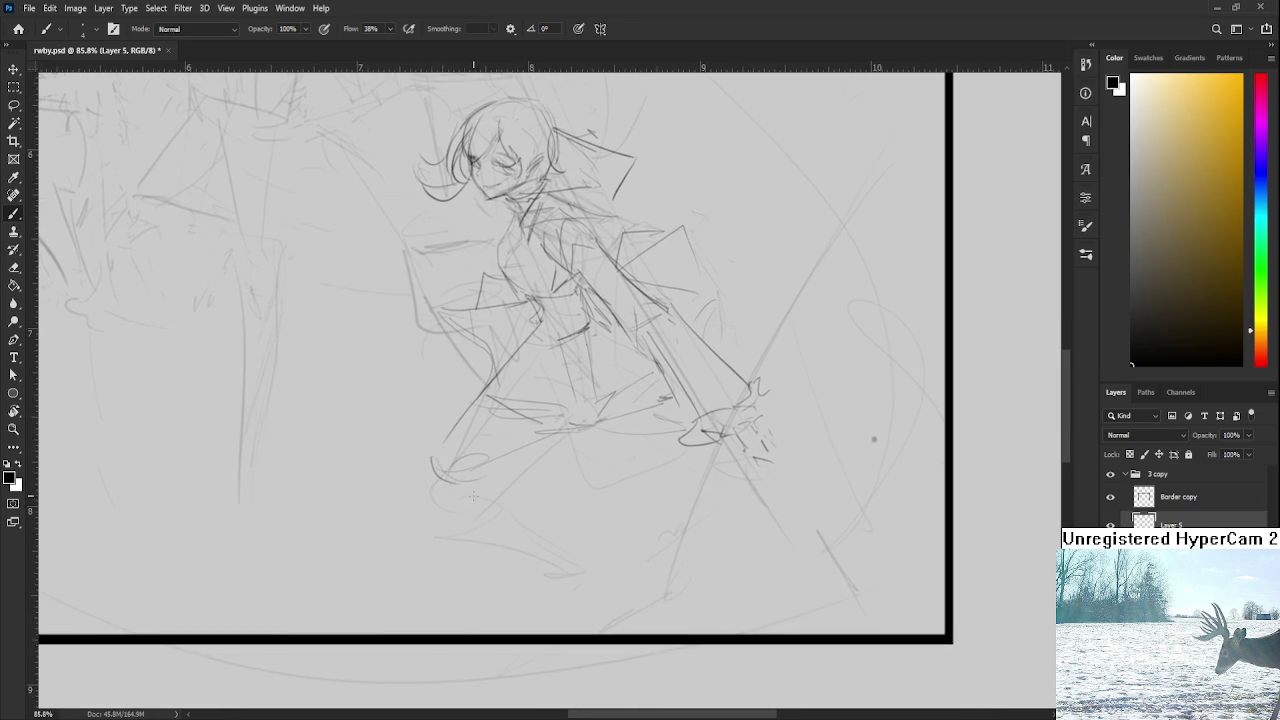
left_click_drag(432, 468, 534, 543)
left_click_drag(525, 474, 556, 540)
left_click_drag(482, 500, 530, 484)
mouse_move(528, 492)
left_mouse_down()
mouse_move(532, 507)
mouse_move(502, 518)
left_mouse_up()
mouse_move(516, 464)
left_mouse_down()
mouse_move(538, 488)
mouse_move(519, 487)
mouse_move(517, 451)
mouse_move(562, 505)
mouse_move(574, 530)
mouse_move(540, 516)
mouse_move(554, 536)
mouse_move(568, 516)
mouse_move(538, 484)
mouse_move(558, 505)
left_mouse_up()
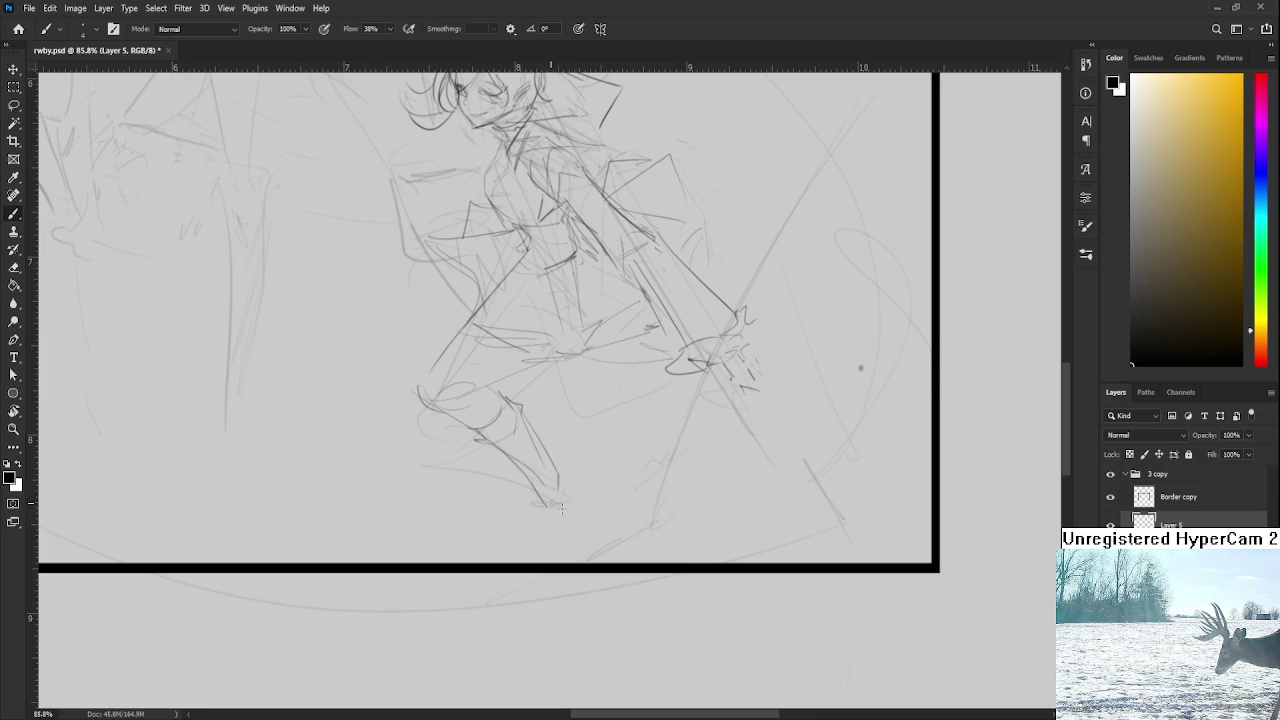
Step: Sketch the foot's bottom and side lines, then undo and erase a stray stroke
mouse_move(558, 462)
left_mouse_down()
mouse_move(564, 490)
mouse_move(562, 466)
mouse_move(578, 478)
mouse_move(589, 555)
left_mouse_up()
left_click_drag(586, 494, 590, 546)
key("ctrl+z")
key("ctrl+z")
key("ctrl+z")
key("ctrl+z")
key("e")
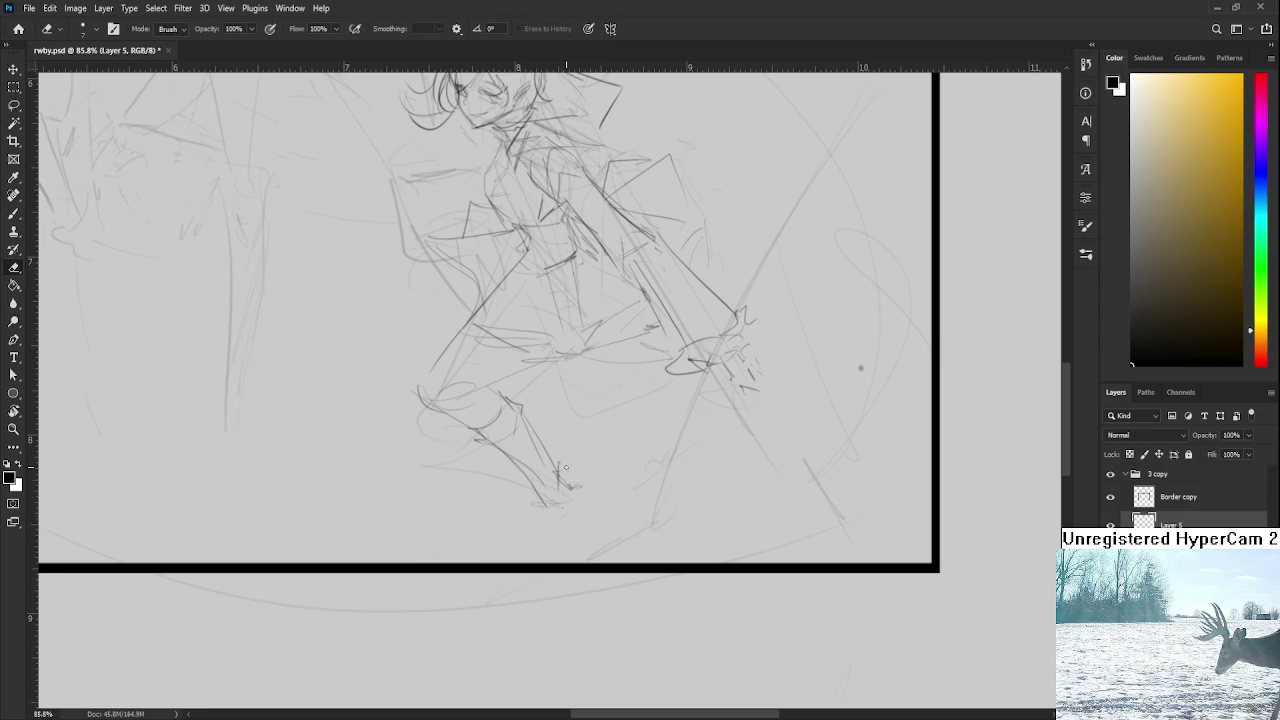
key("b")
Step: Lengthen and strengthen the lower leg and add a line inside the foot
mouse_move(560, 465)
left_mouse_down()
mouse_move(572, 483)
mouse_move(588, 477)
mouse_move(568, 484)
mouse_move(575, 454)
mouse_move(584, 524)
mouse_move(552, 534)
mouse_move(552, 510)
mouse_move(562, 532)
left_mouse_up()
mouse_move(580, 486)
left_mouse_down()
mouse_move(587, 528)
mouse_move(550, 527)
mouse_move(562, 534)
left_mouse_up()
left_click_drag(582, 456, 601, 530)
left_click_drag(582, 460, 578, 496)
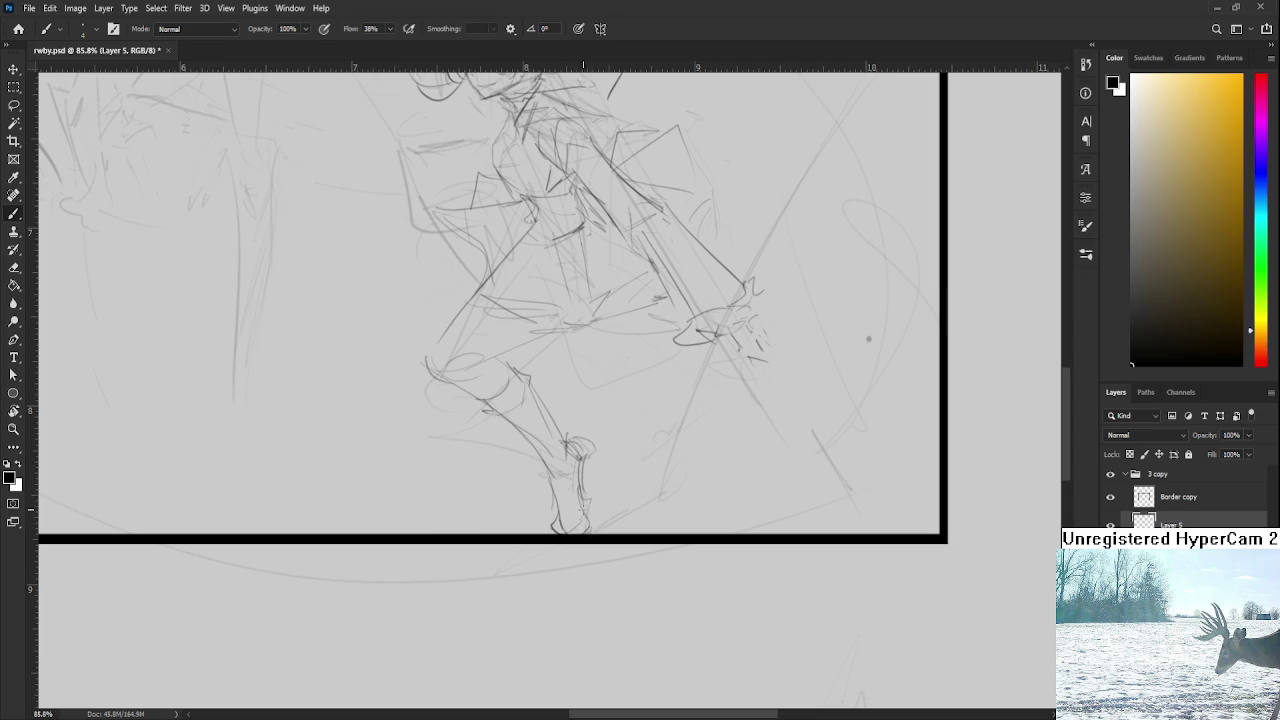
scroll(587, 500, "down", 3)
Step: Erase the rough lower-leg and foot strokes with an eraser of about 40 px
scroll(587, 500, "down", 2)
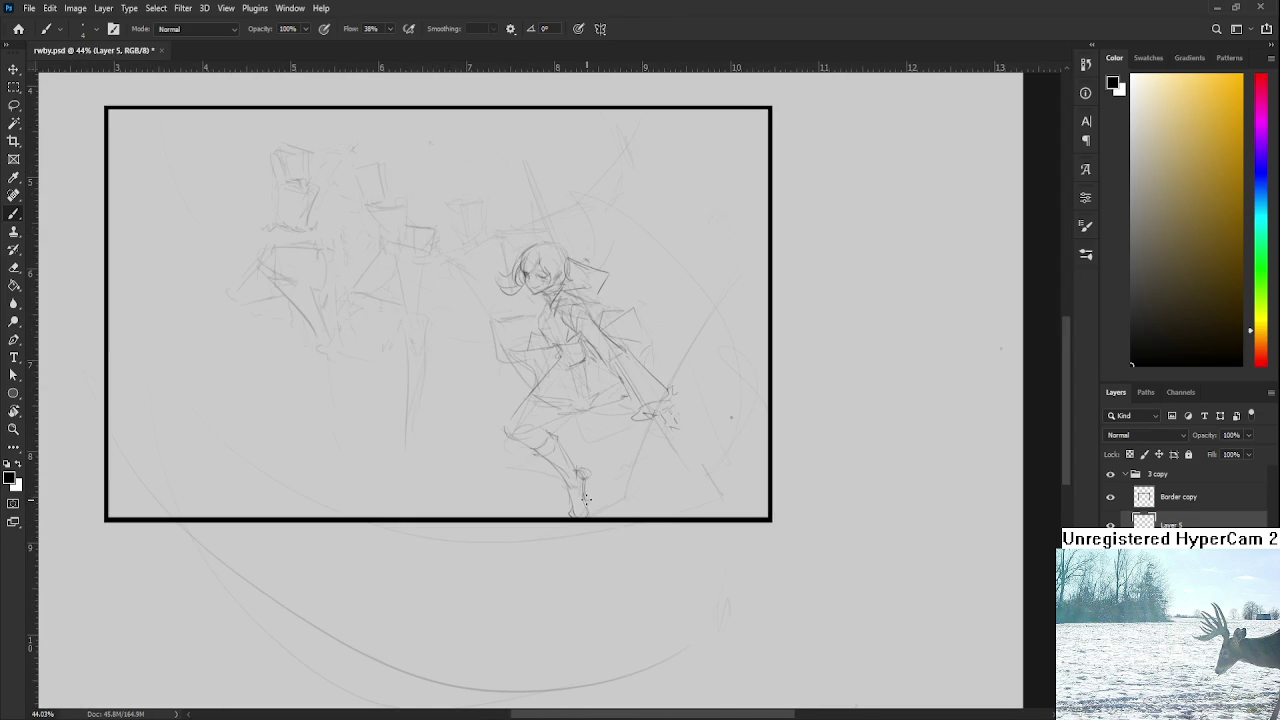
scroll(587, 500, "up", 5)
scroll(600, 543, "down", 1)
scroll(600, 560, "down", 2)
scroll(605, 576, "down", 1)
scroll(605, 576, "up", 1)
scroll(597, 514, "up", 1)
key("e")
key("bracketright")
key("bracketright")
key("bracketright")
left_click_drag(548, 476, 597, 481)
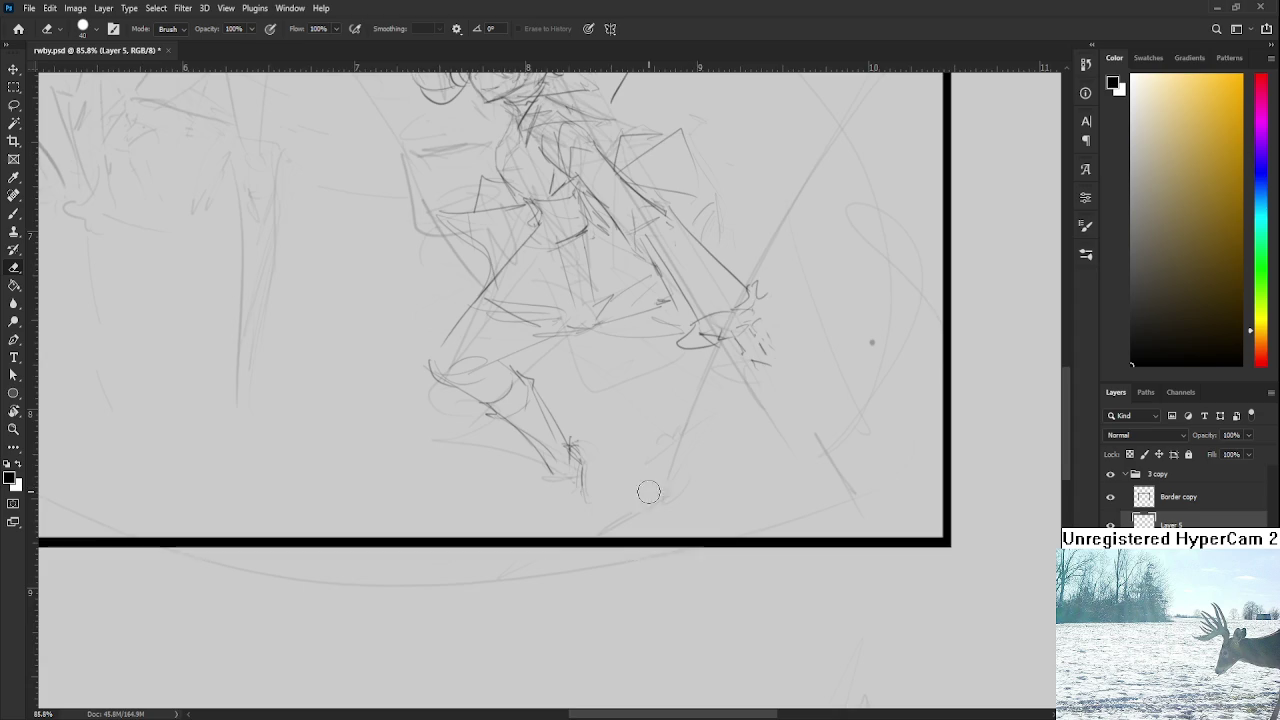
Step: Clear leftover strokes, then redraw the shin, ankle and pointed foot with darker lines
scroll(640, 491, "up", 2)
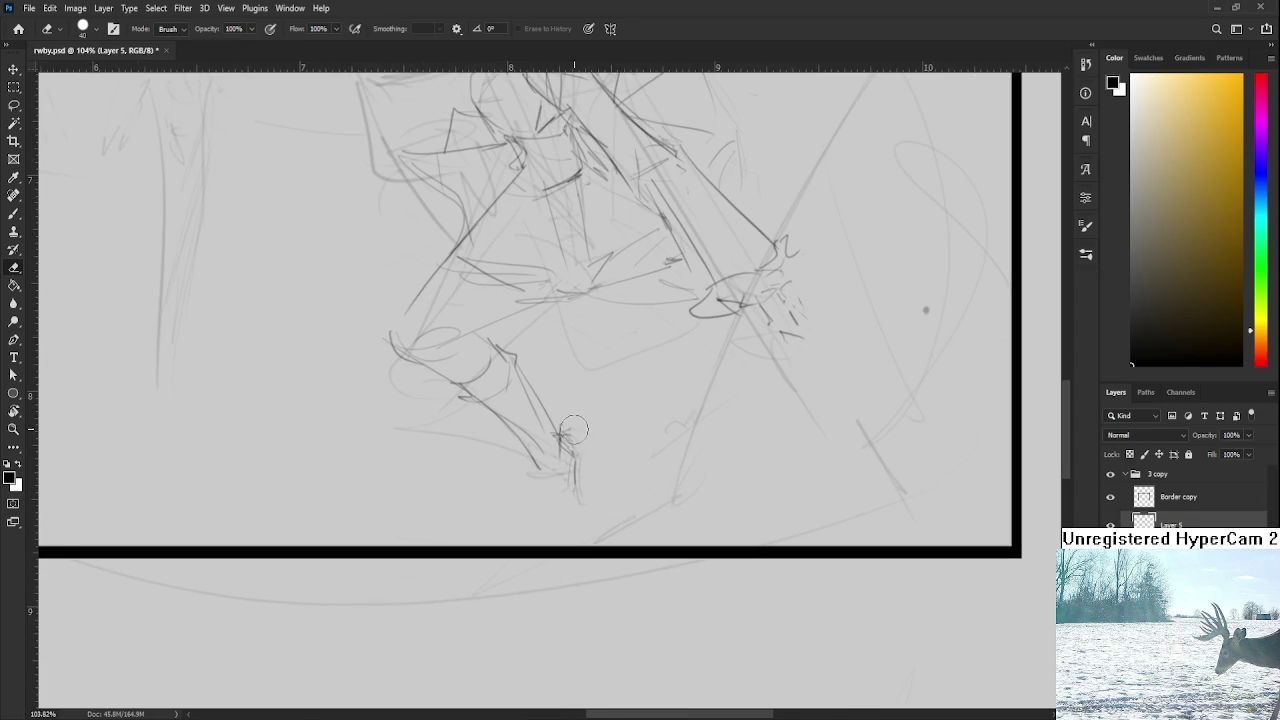
left_click_drag(570, 425, 565, 490)
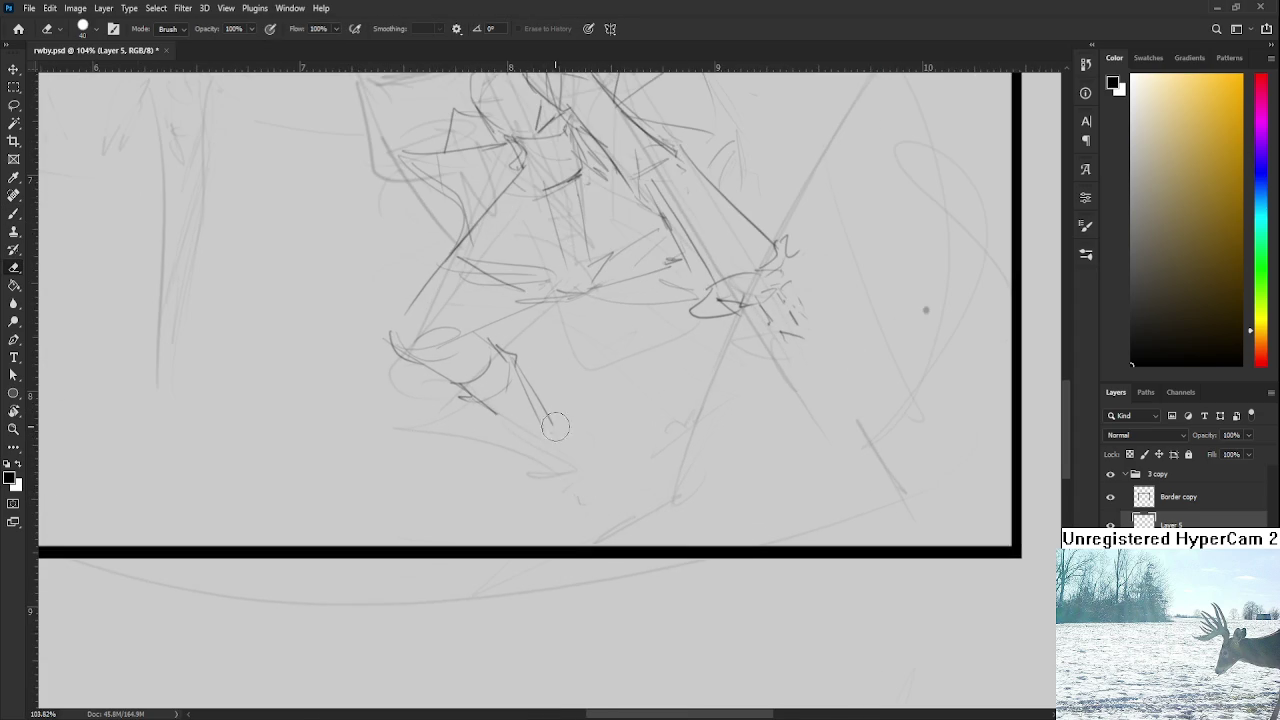
key("b")
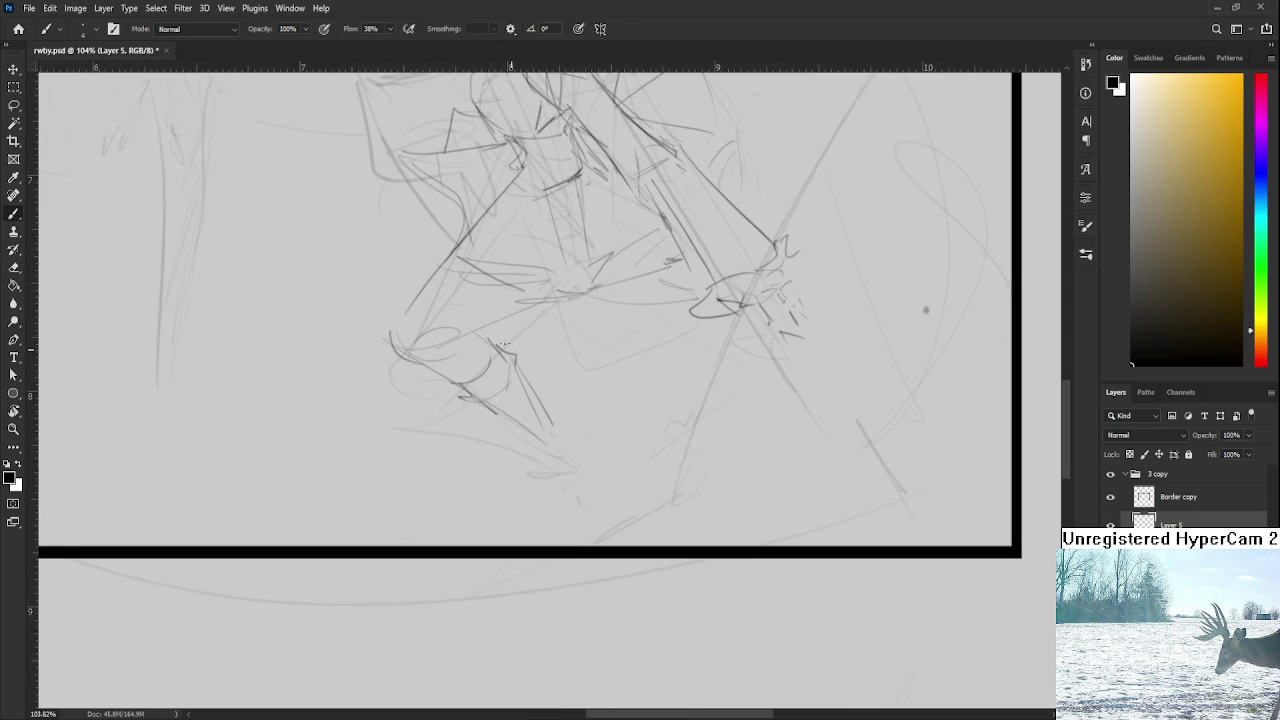
left_click_drag(505, 346, 578, 452)
mouse_move(528, 366)
left_mouse_down()
mouse_move(572, 444)
mouse_move(552, 458)
left_mouse_up()
mouse_move(578, 422)
left_mouse_down()
mouse_move(590, 420)
mouse_move(584, 444)
mouse_move(596, 452)
left_mouse_up()
mouse_move(567, 462)
left_mouse_down()
mouse_move(541, 416)
mouse_move(578, 454)
left_mouse_up()
mouse_move(558, 394)
left_mouse_down()
mouse_move(583, 462)
mouse_move(566, 470)
mouse_move(572, 480)
mouse_move(596, 454)
mouse_move(586, 464)
left_mouse_up()
mouse_move(572, 397)
left_mouse_down()
mouse_move(592, 440)
mouse_move(558, 476)
mouse_move(592, 476)
mouse_move(666, 563)
left_mouse_up()
Step: Lasso the lower leg and transform it slightly wider and tilted, discarding a first narrowing attempt
scroll(662, 504, "down", 5)
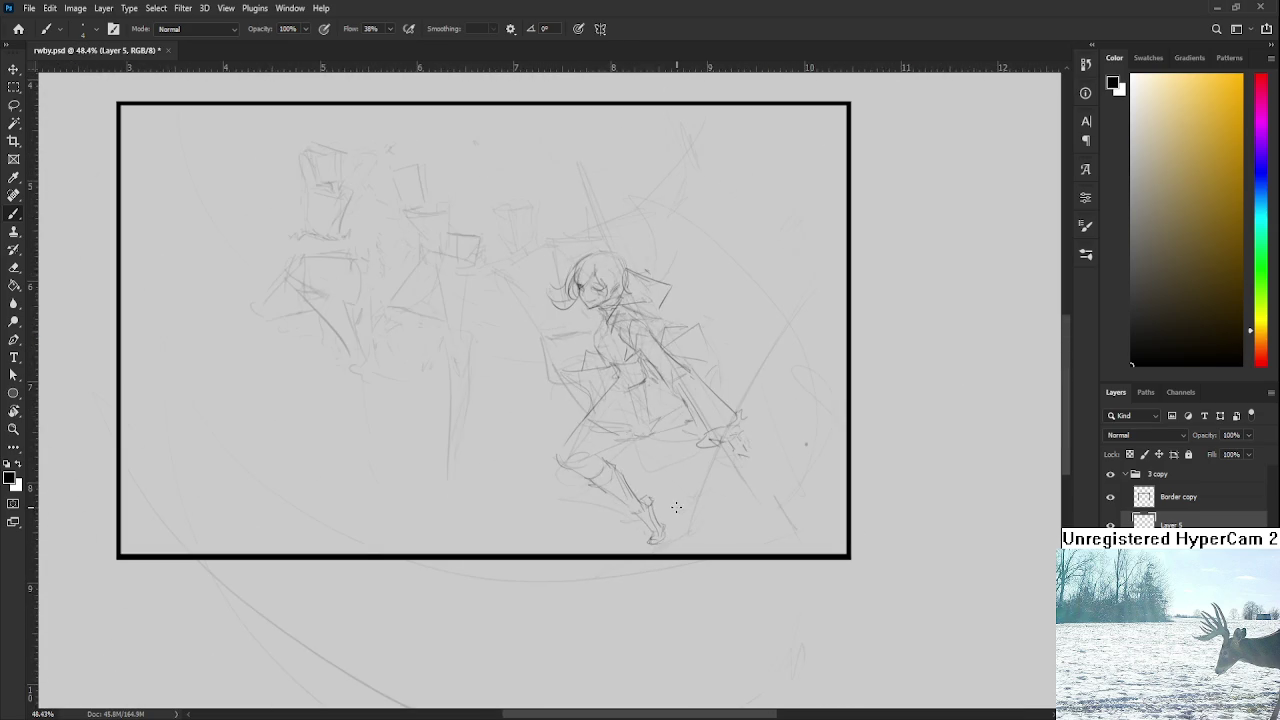
scroll(677, 508, "up", 3)
scroll(677, 508, "up", 1)
scroll(677, 508, "up", 1)
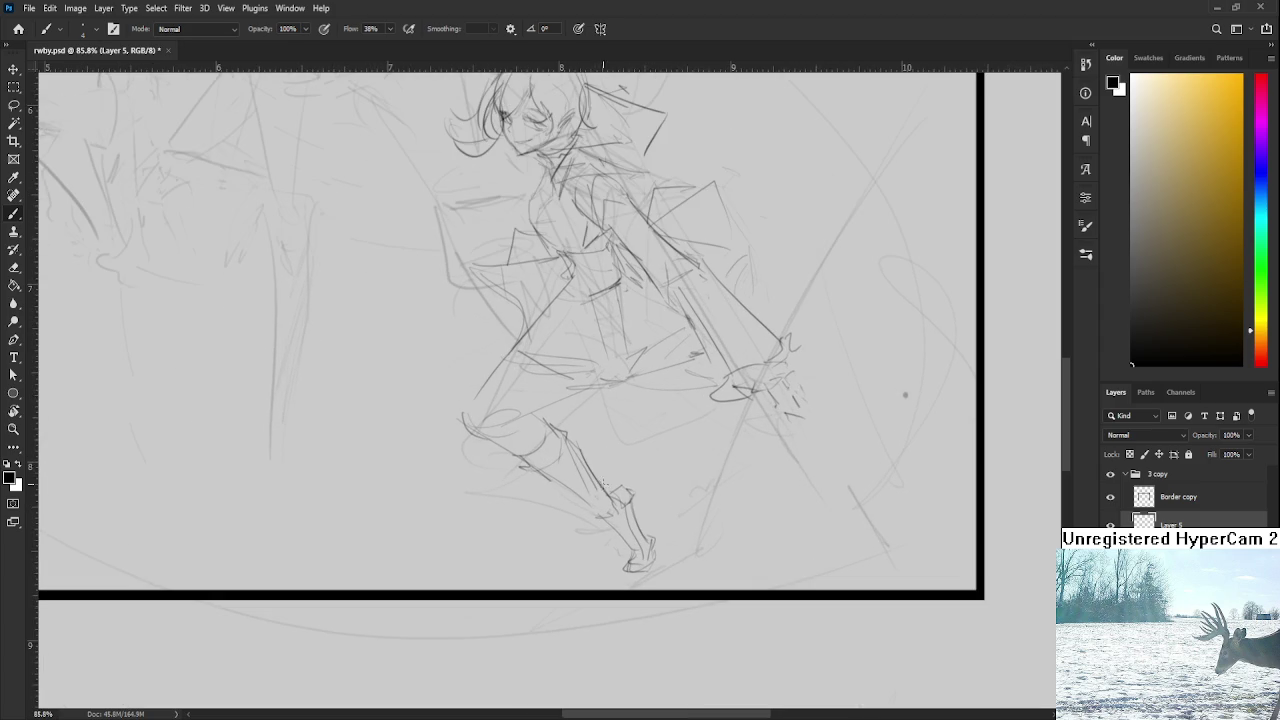
key("l")
left_click_drag(605, 495, 597, 530)
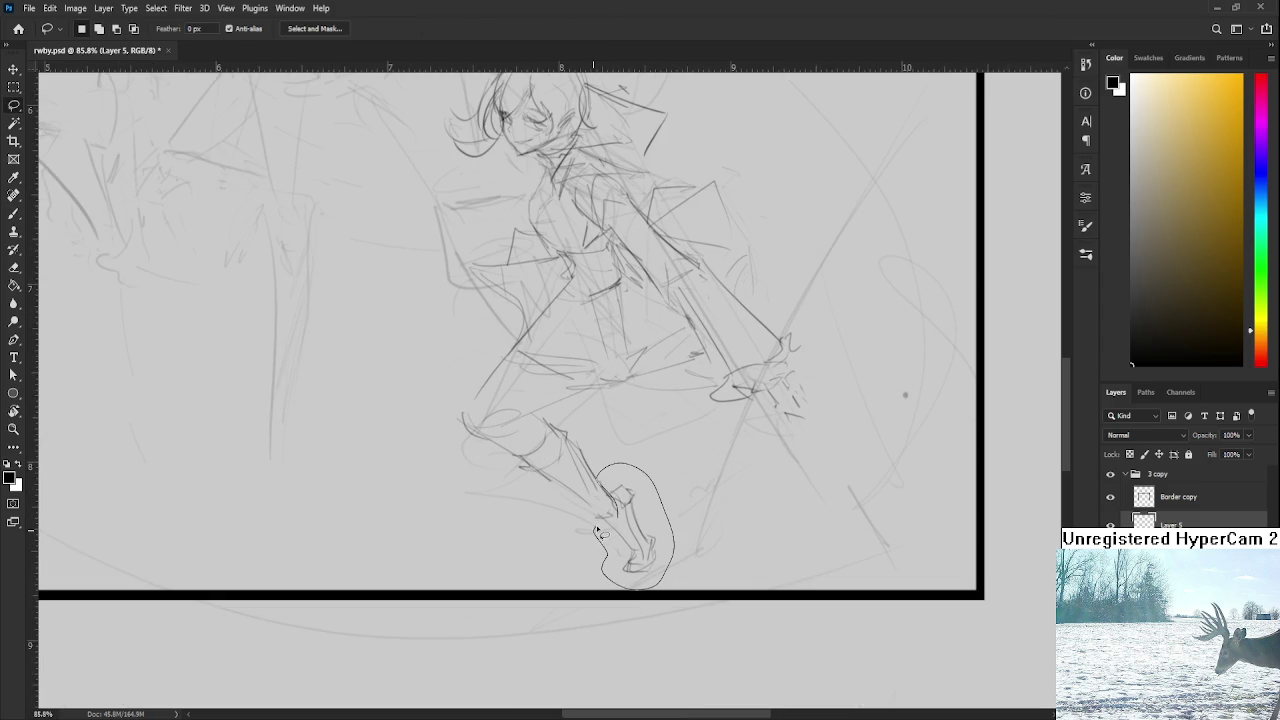
key("ctrl+t")
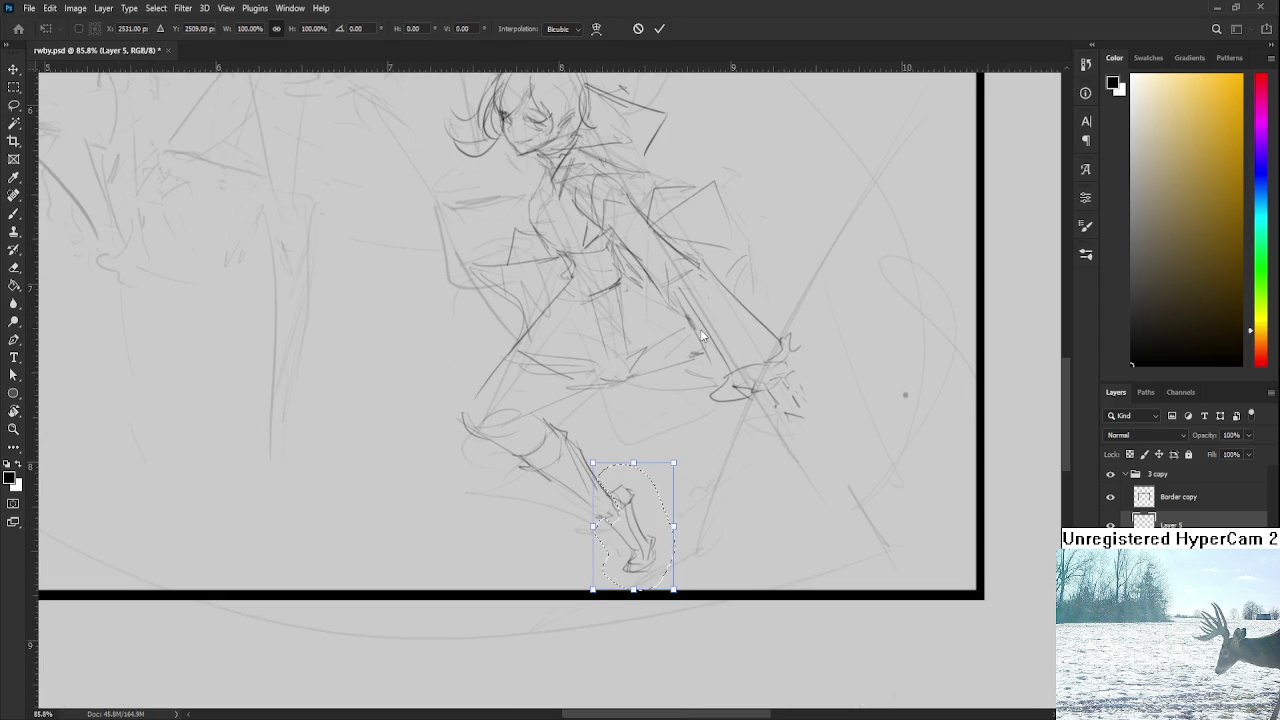
left_click_drag(593, 590, 665, 590)
key("ctrl+z")
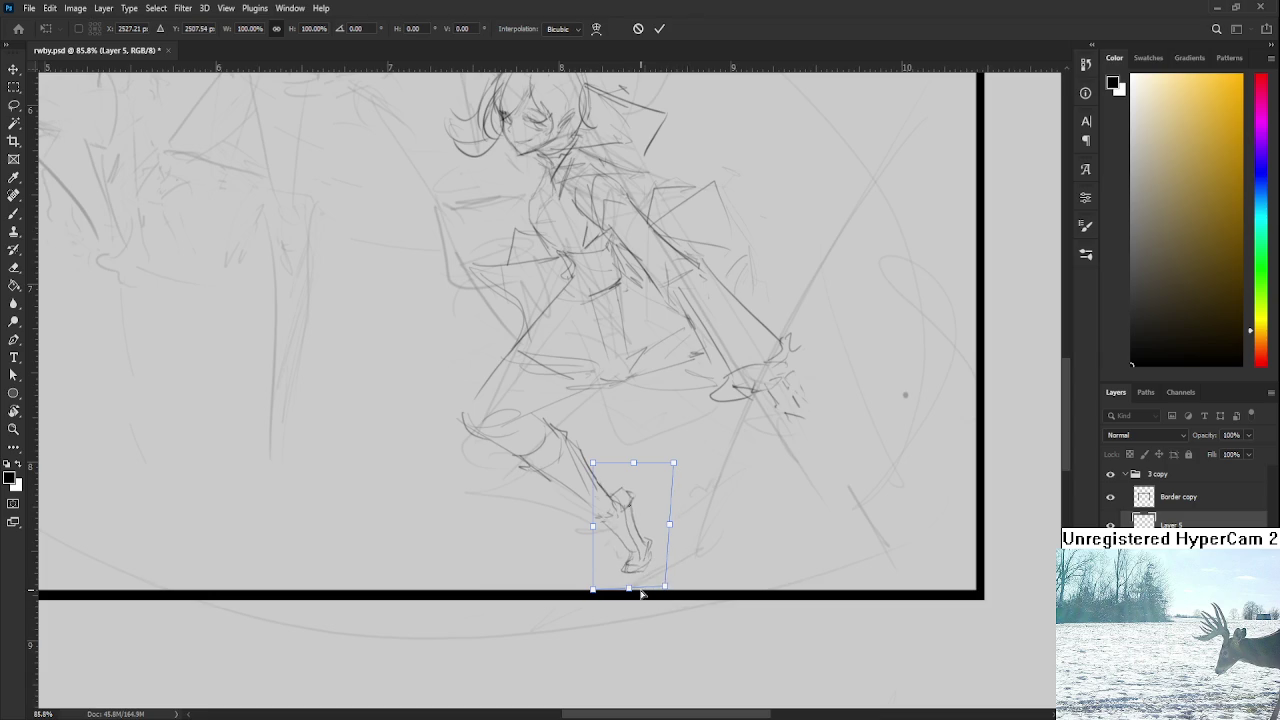
left_click_drag(593, 524, 588, 522)
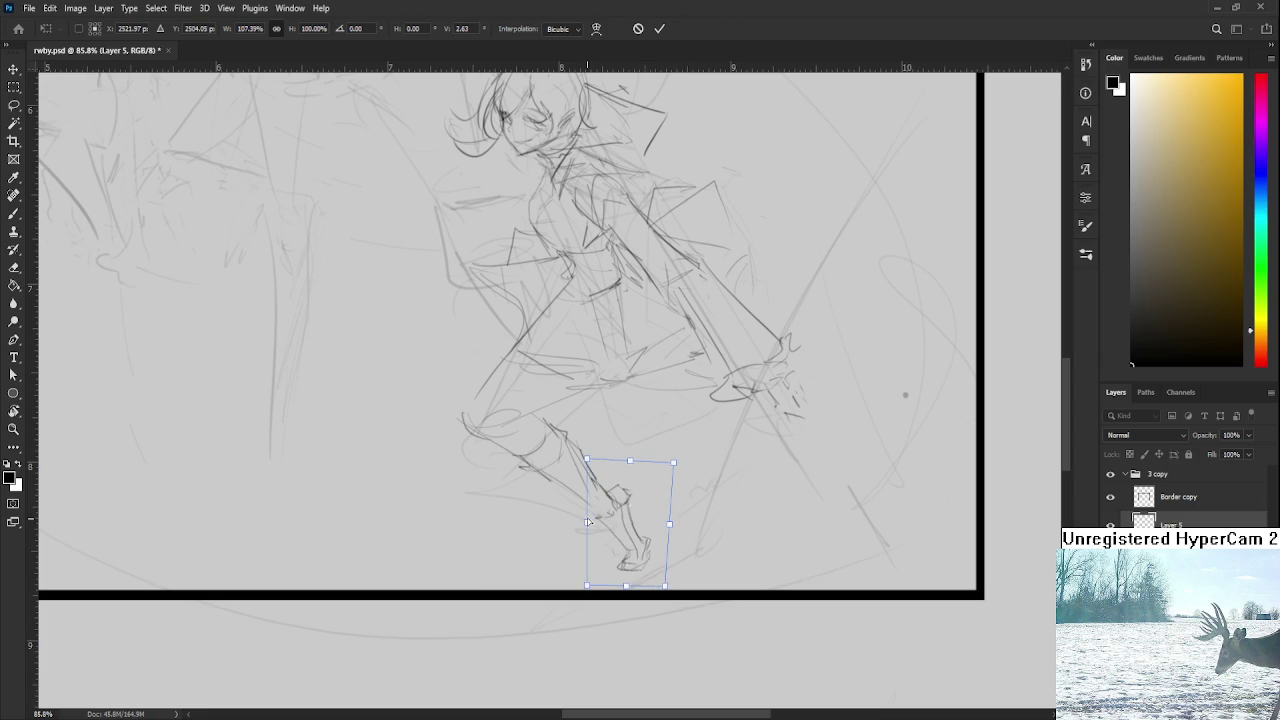
key("Return")
scroll(686, 548, "down", 2)
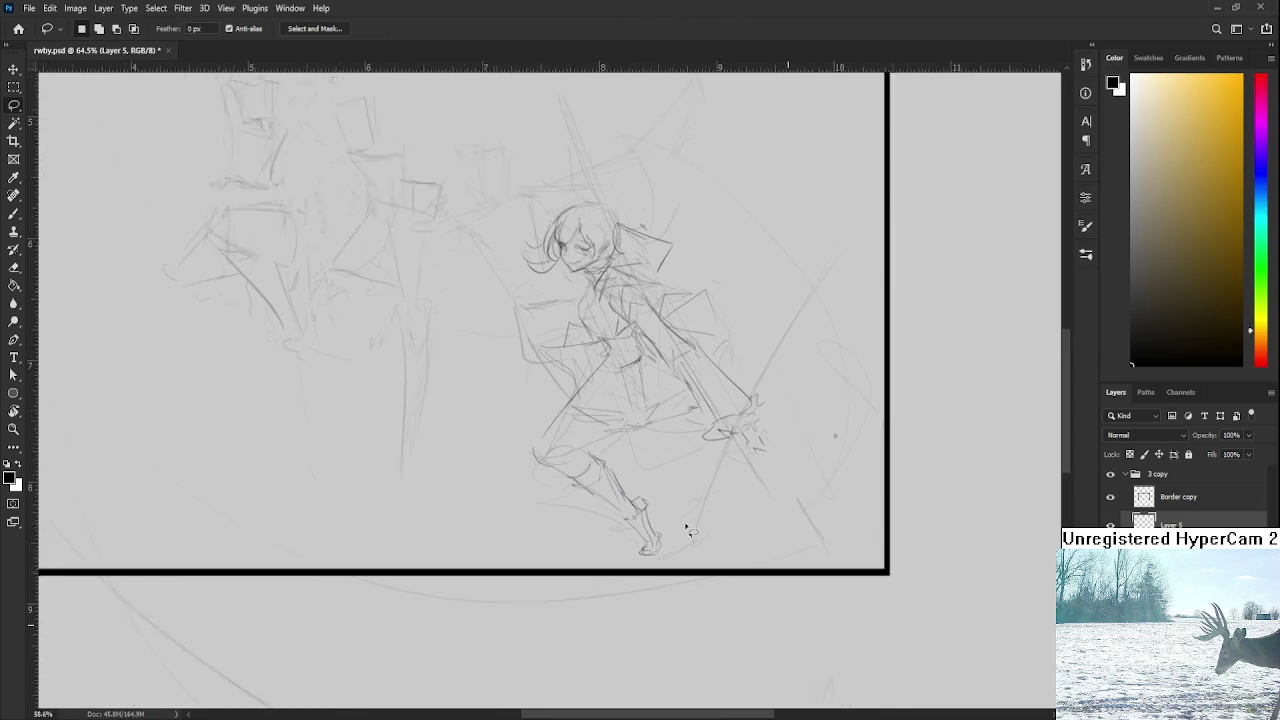
scroll(686, 530, "down", 1)
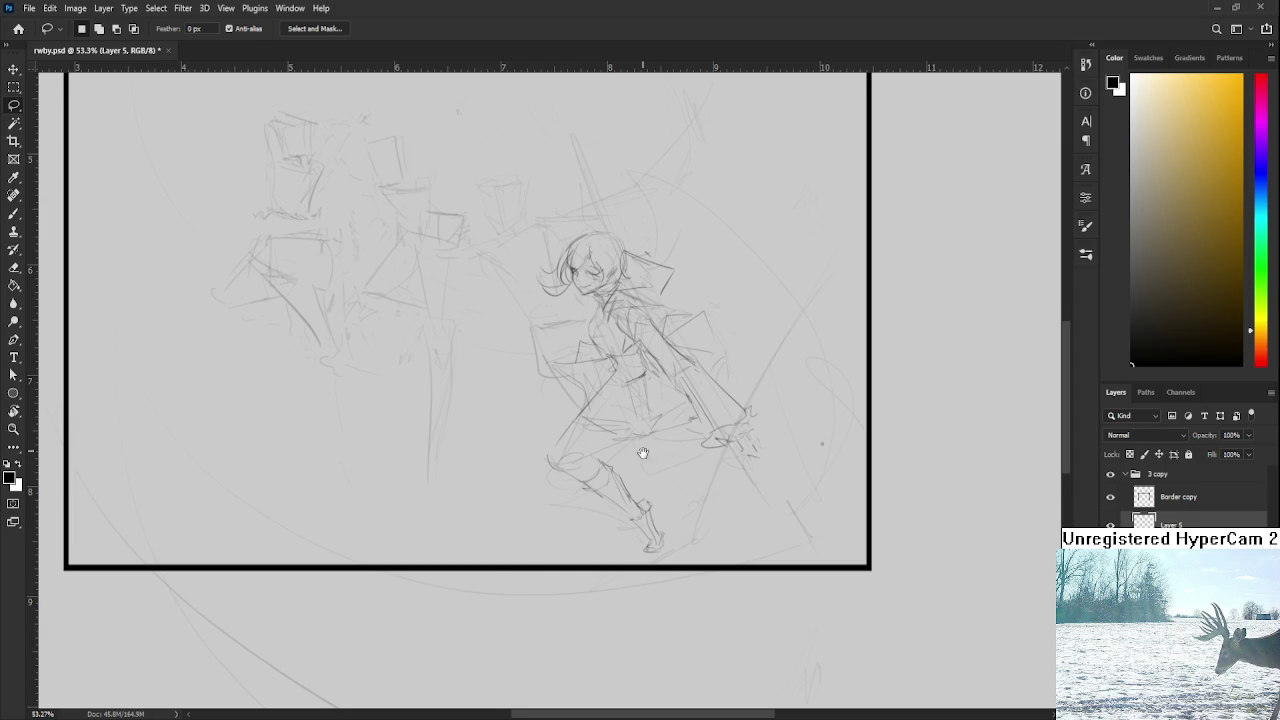
Step: Lasso the foot and scale it up to about 112%
scroll(643, 449, "up", 1)
scroll(657, 523, "up", 3)
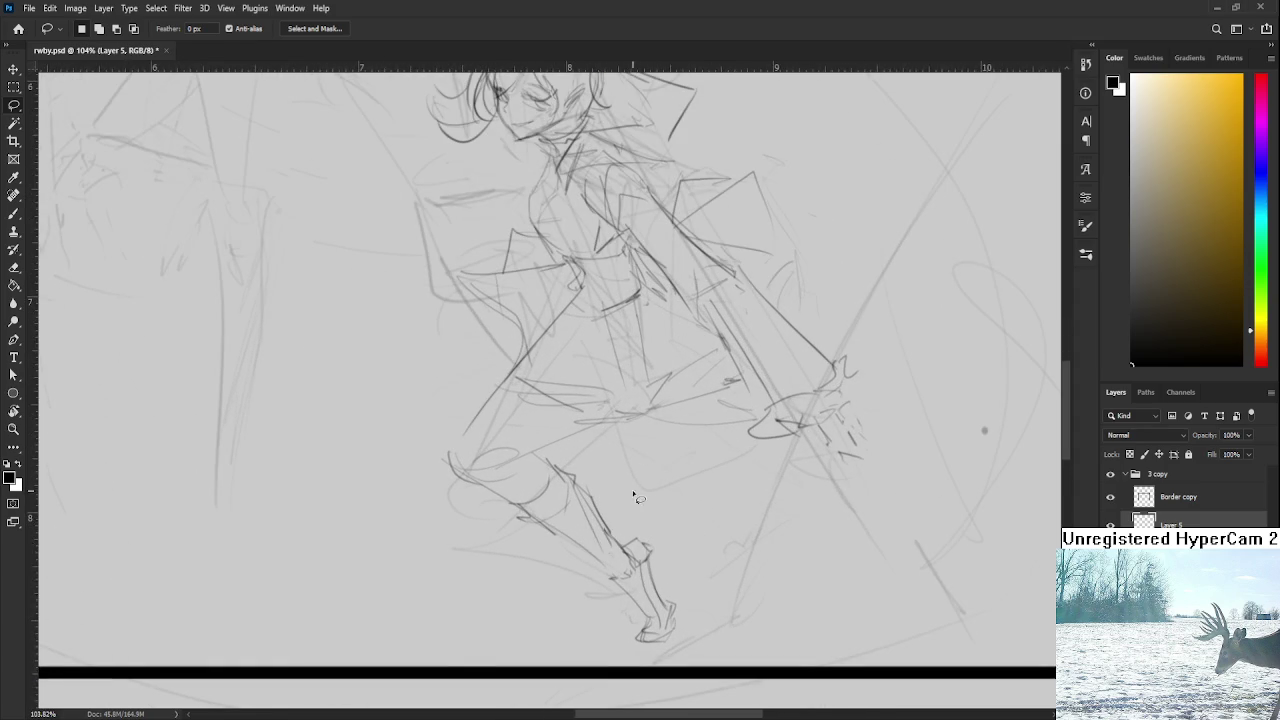
mouse_move(632, 555)
left_mouse_down()
mouse_move(678, 640)
mouse_move(610, 578)
left_mouse_up()
key("ctrl+t")
left_click_drag(608, 643, 597, 643)
key("Return")
Step: Redraw the front leg's thigh line, a short knee line and a darker shin
key("b")
scroll(597, 643, "down", 1)
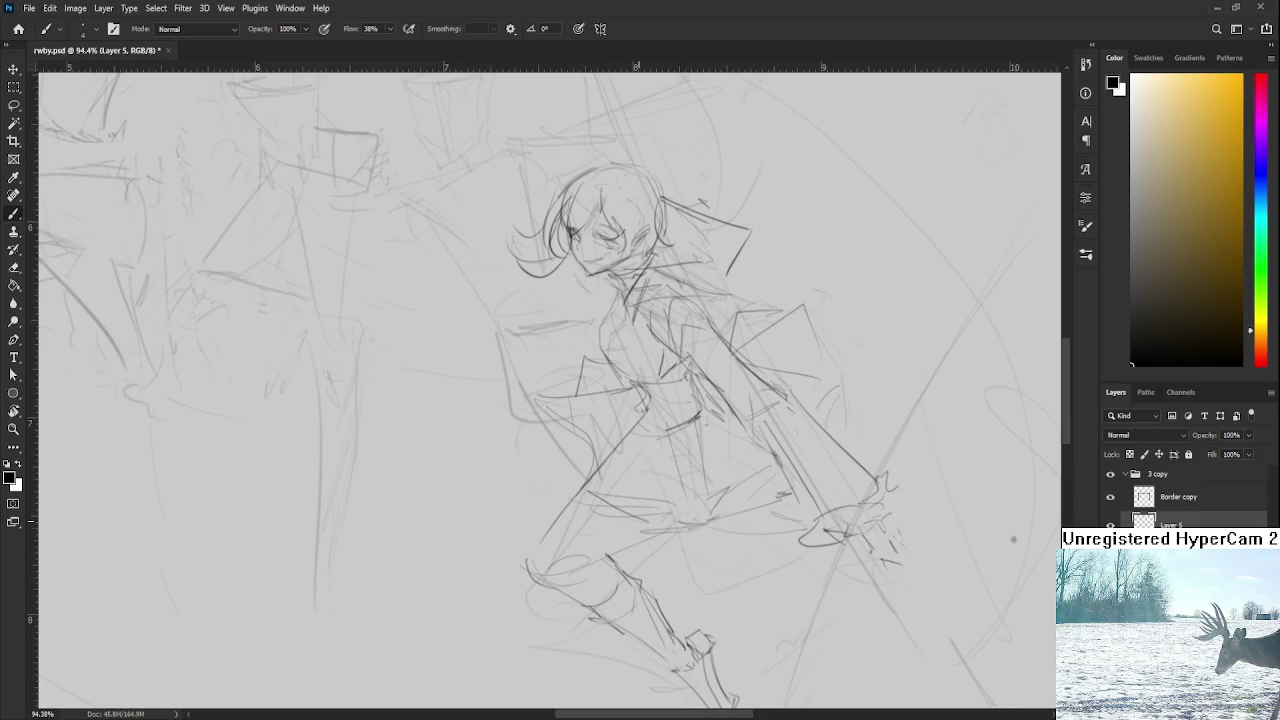
scroll(621, 401, "down", 2)
left_click_drag(580, 378, 558, 484)
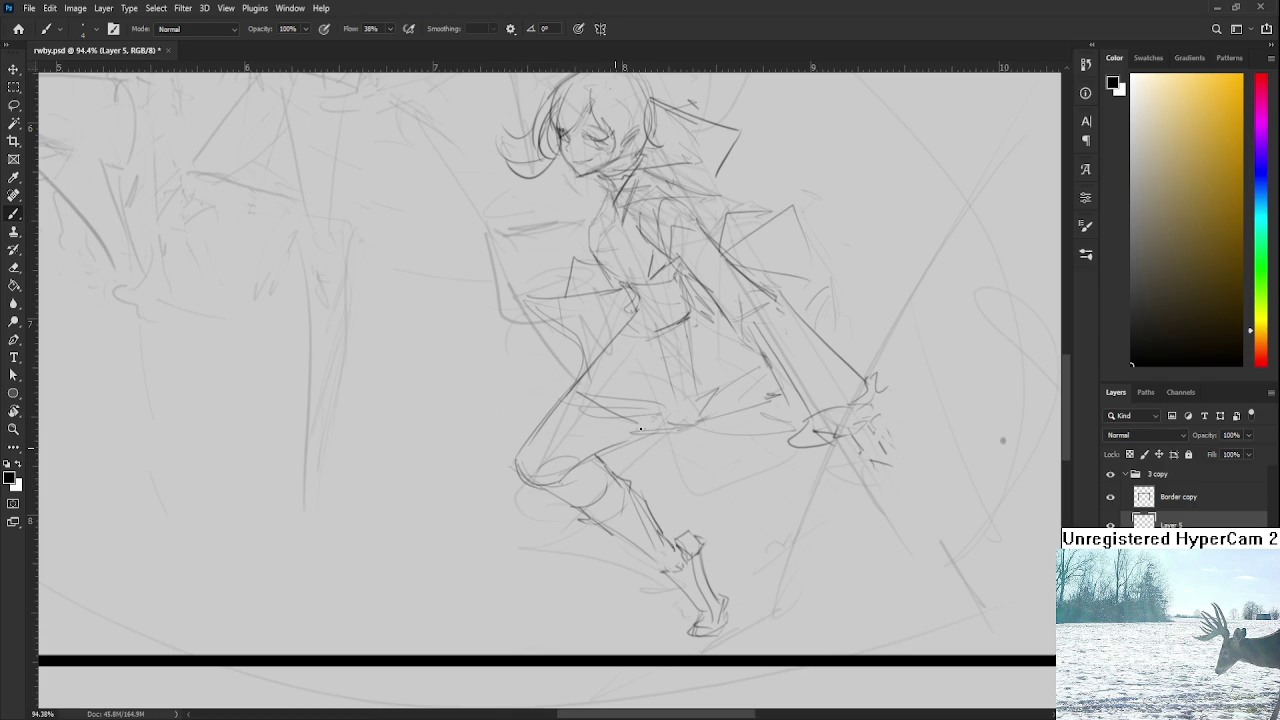
mouse_move(592, 457)
left_mouse_down()
mouse_move(604, 478)
mouse_move(557, 459)
mouse_move(496, 462)
mouse_move(603, 514)
left_mouse_up()
left_click_drag(540, 470, 604, 508)
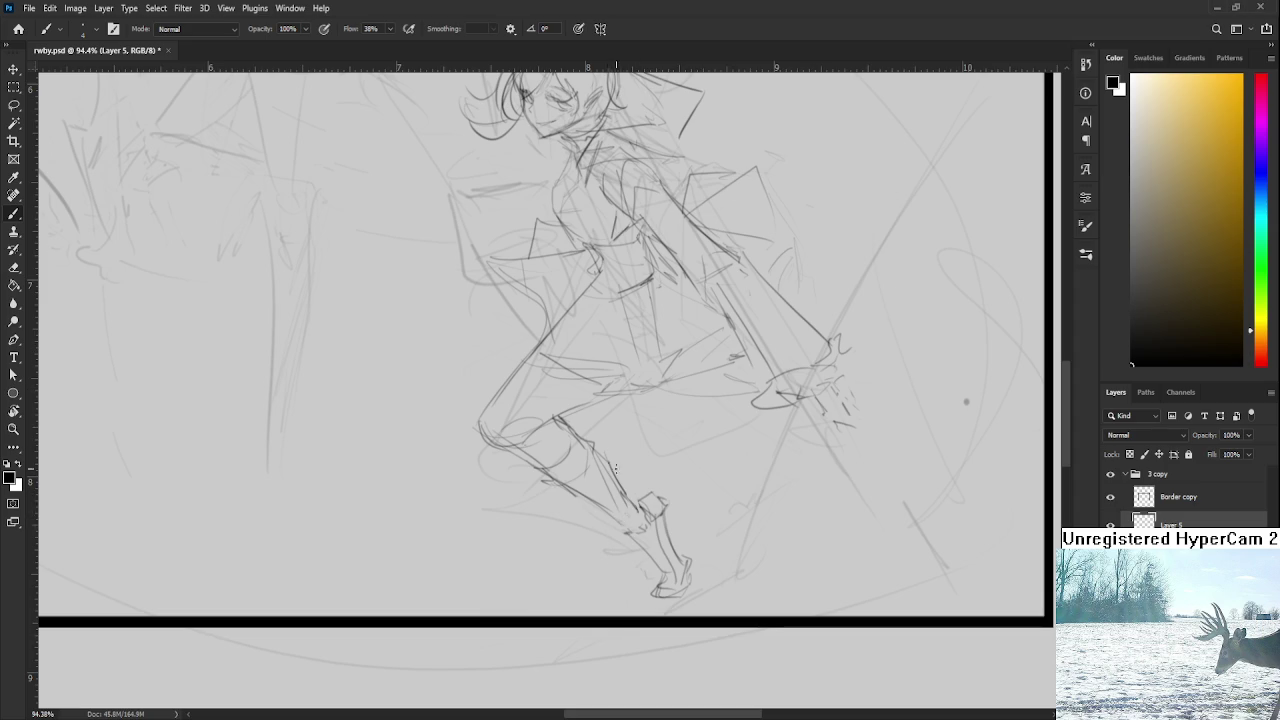
Step: Lasso the lower leg and distort it narrower and skewed
key("l")
mouse_move(544, 424)
left_mouse_down()
mouse_move(663, 472)
mouse_move(560, 418)
left_mouse_up()
key("ctrl+t")
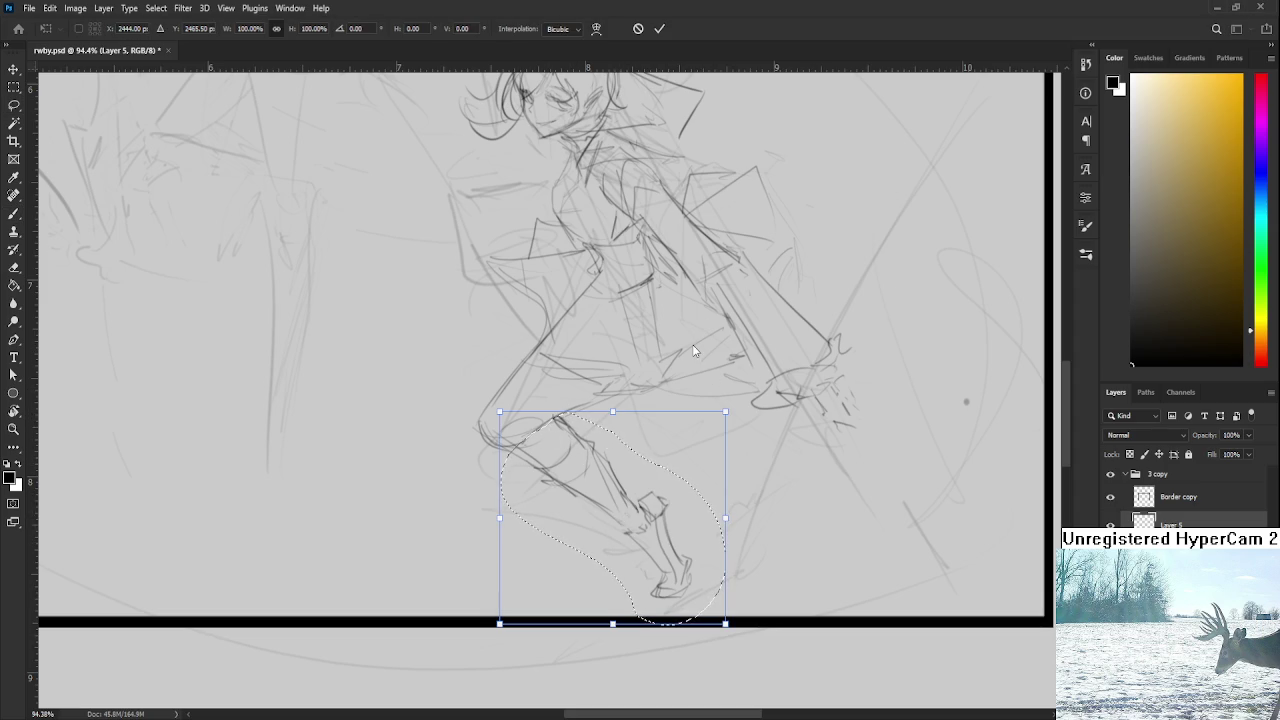
left_click_drag(612, 623, 608, 617)
left_click_drag(720, 512, 703, 497)
scroll(617, 441, "down", 2, "alt")
mouse_move(617, 441)
left_mouse_down()
mouse_move(720, 526)
mouse_move(651, 565)
mouse_move(640, 528)
mouse_move(651, 614)
mouse_move(677, 517)
mouse_move(705, 543)
left_mouse_up()
key("Return")
Step: Commit a rotation of the lower leg and foot, then deselect
scroll(737, 543, "down", 1, "alt")
scroll(714, 542, "down", 1, "alt")
scroll(651, 565, "up", 3, "alt")
scroll(630, 540, "up", 2, "alt")
key("ctrl+t")
key("Return")
key("ctrl+d")
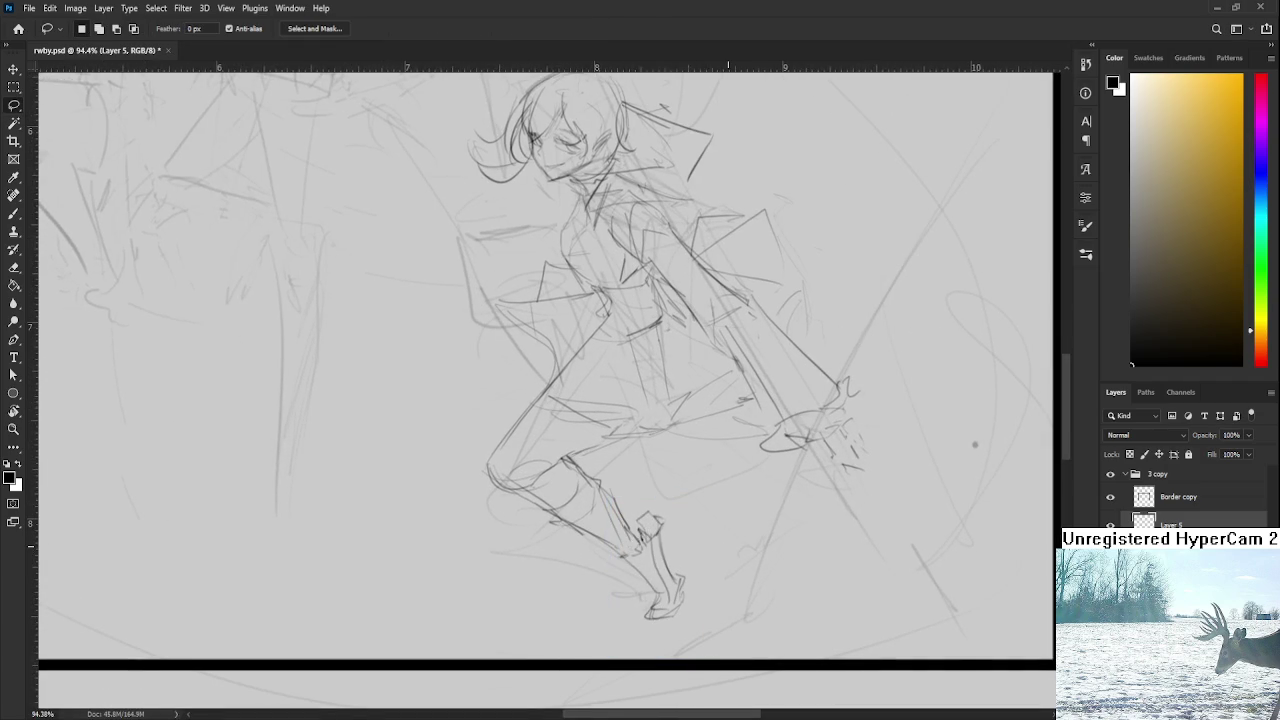
Step: Lasso both legs, scale them to about 106% and nudge them right and down
scroll(731, 551, "down", 3, "alt")
scroll(652, 500, "down", 2, "alt")
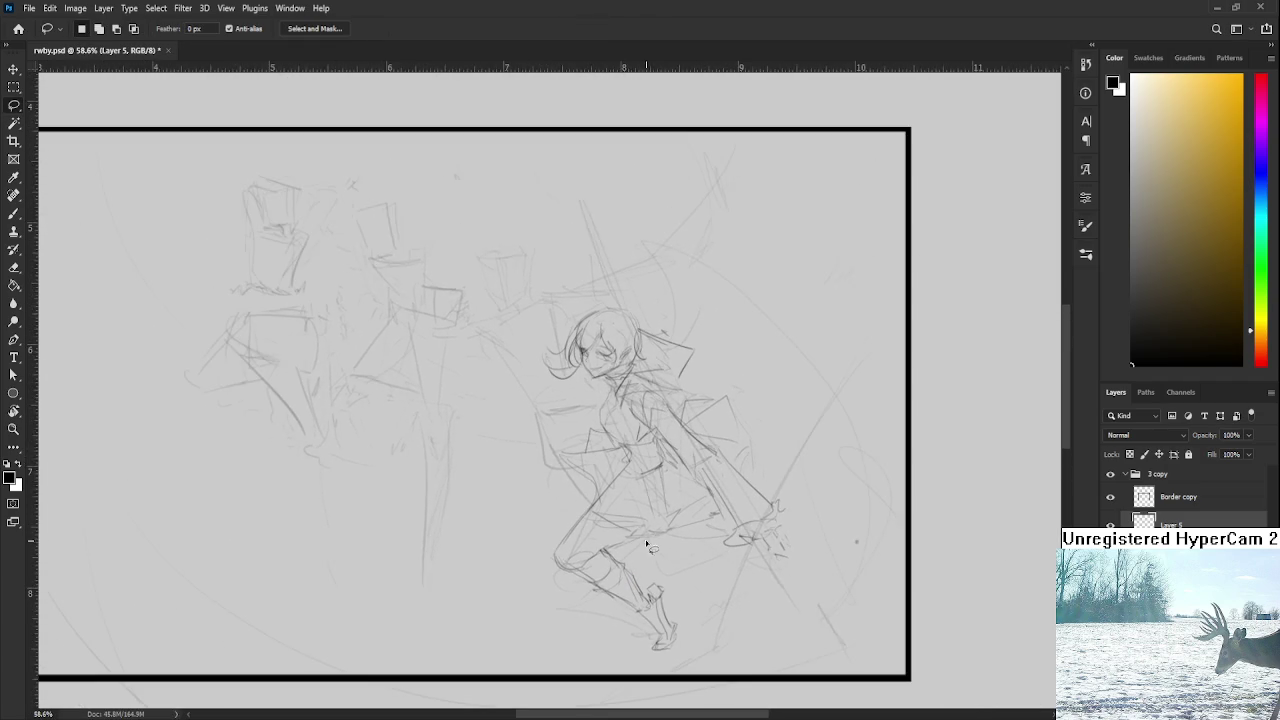
scroll(645, 490, "up", 2, "alt")
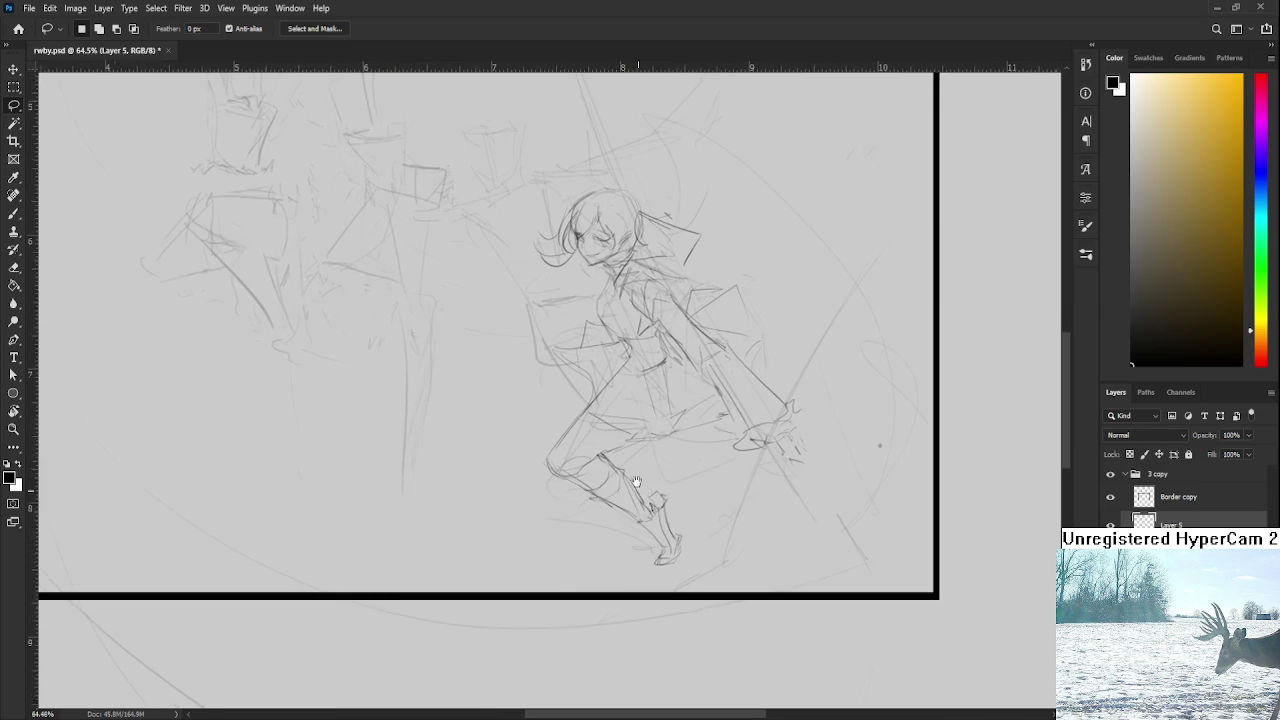
scroll(635, 479, "up", 2)
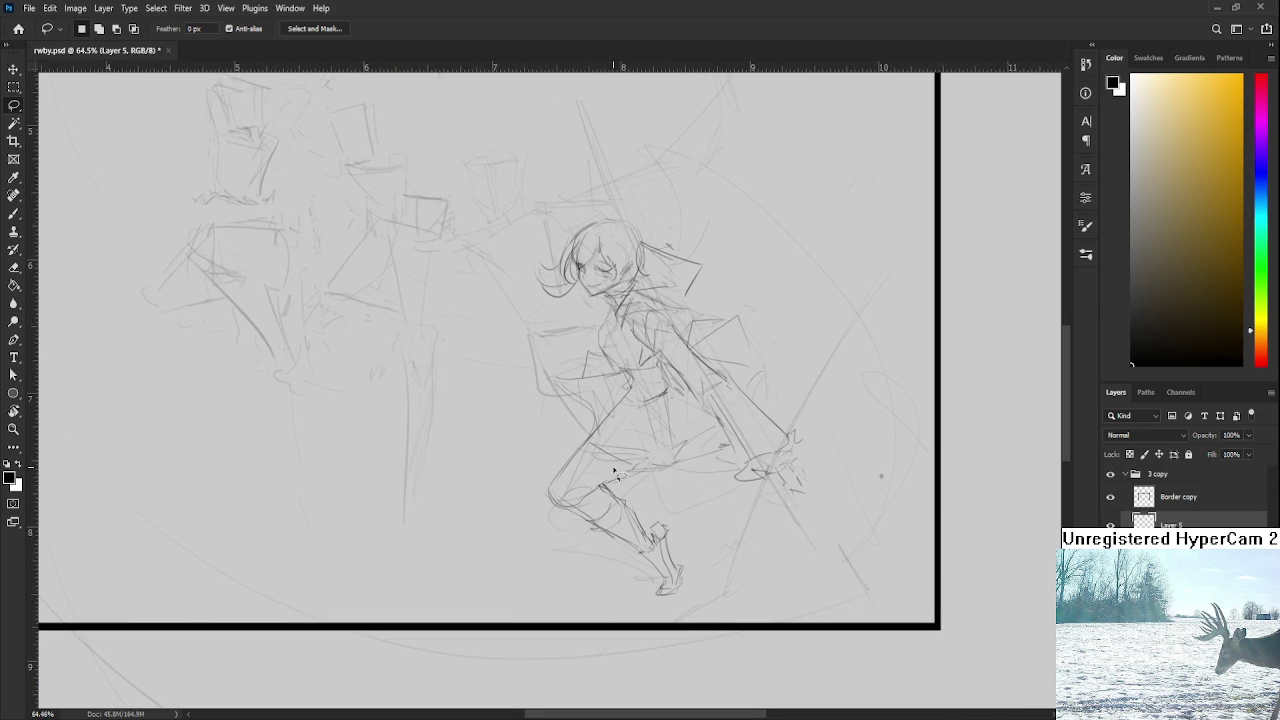
mouse_move(590, 425)
left_mouse_down()
mouse_move(677, 651)
mouse_move(715, 610)
left_mouse_up()
key("ctrl+t")
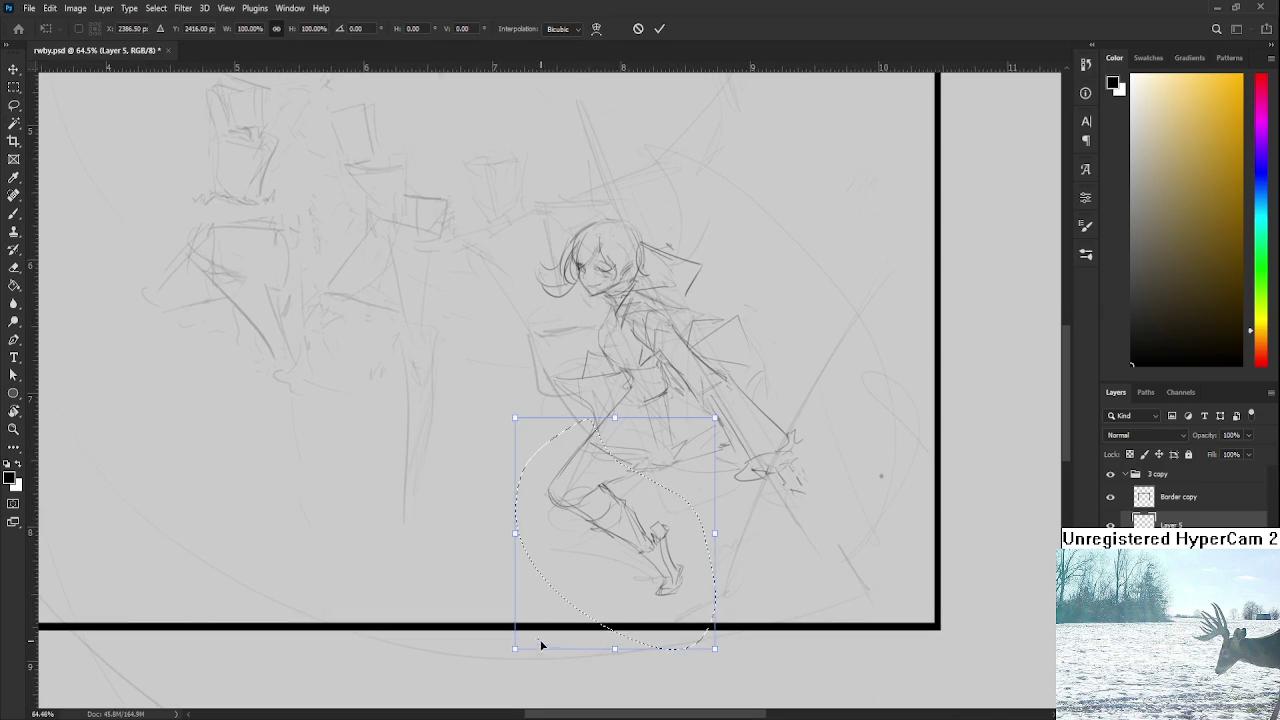
left_click_drag(510, 651, 500, 663)
left_click_drag(590, 527, 599, 527)
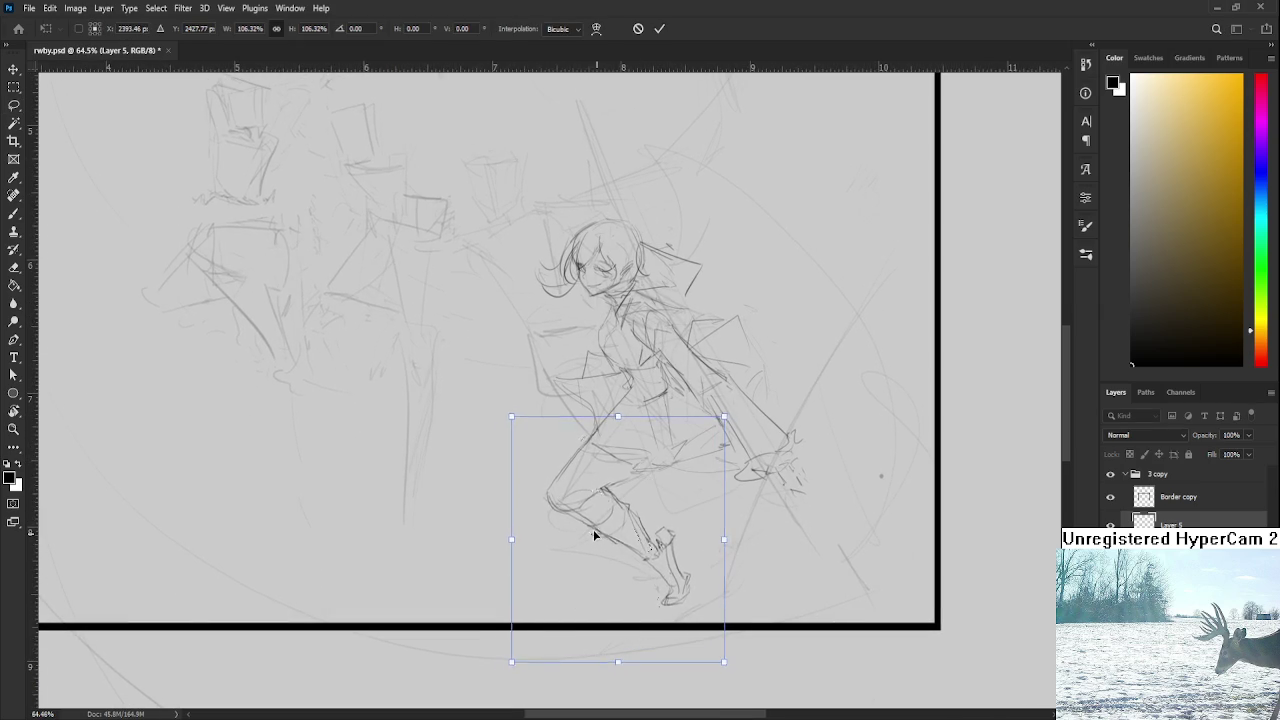
key("Return")
scroll(703, 557, "down", 1)
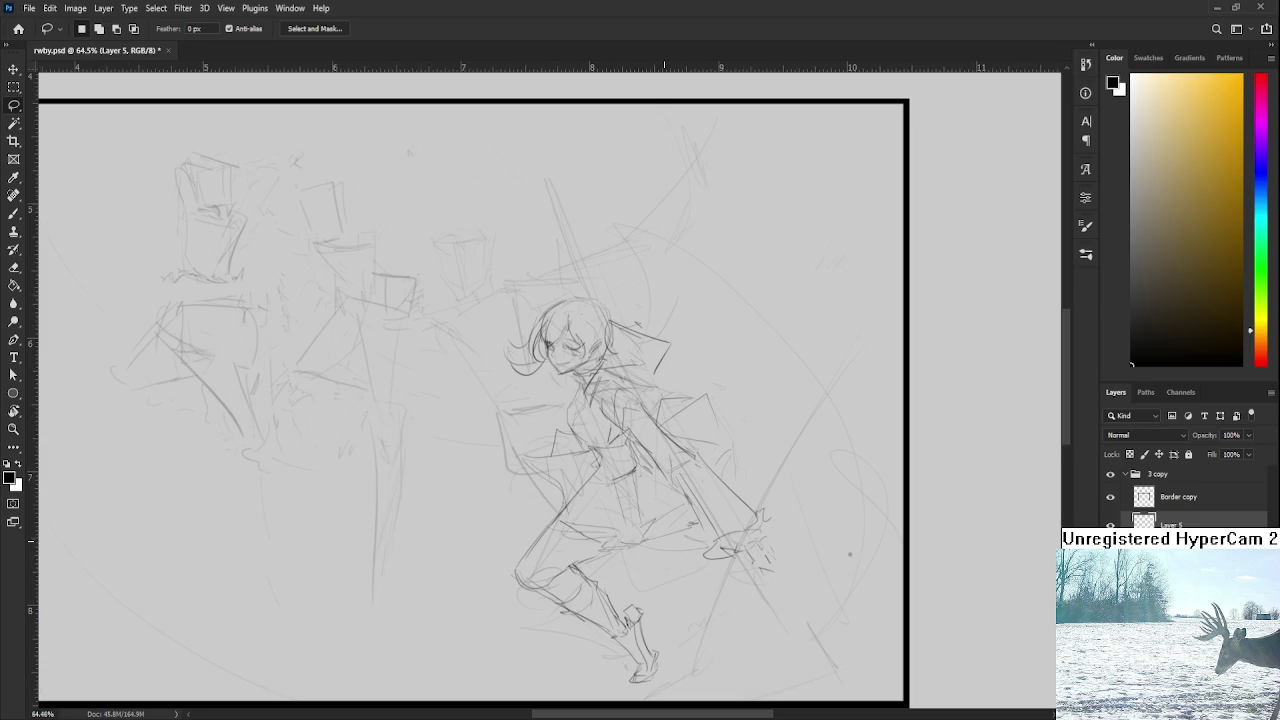
scroll(702, 561, "down", 1)
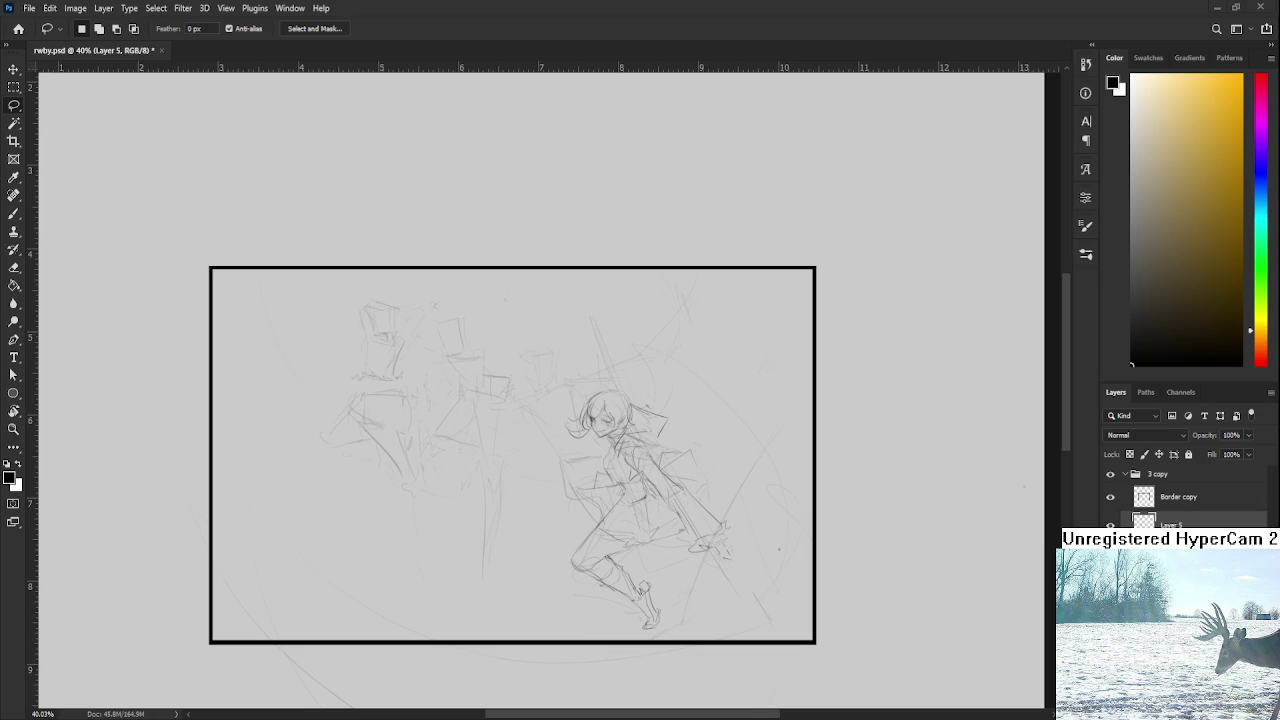
scroll(682, 491, "up", 5)
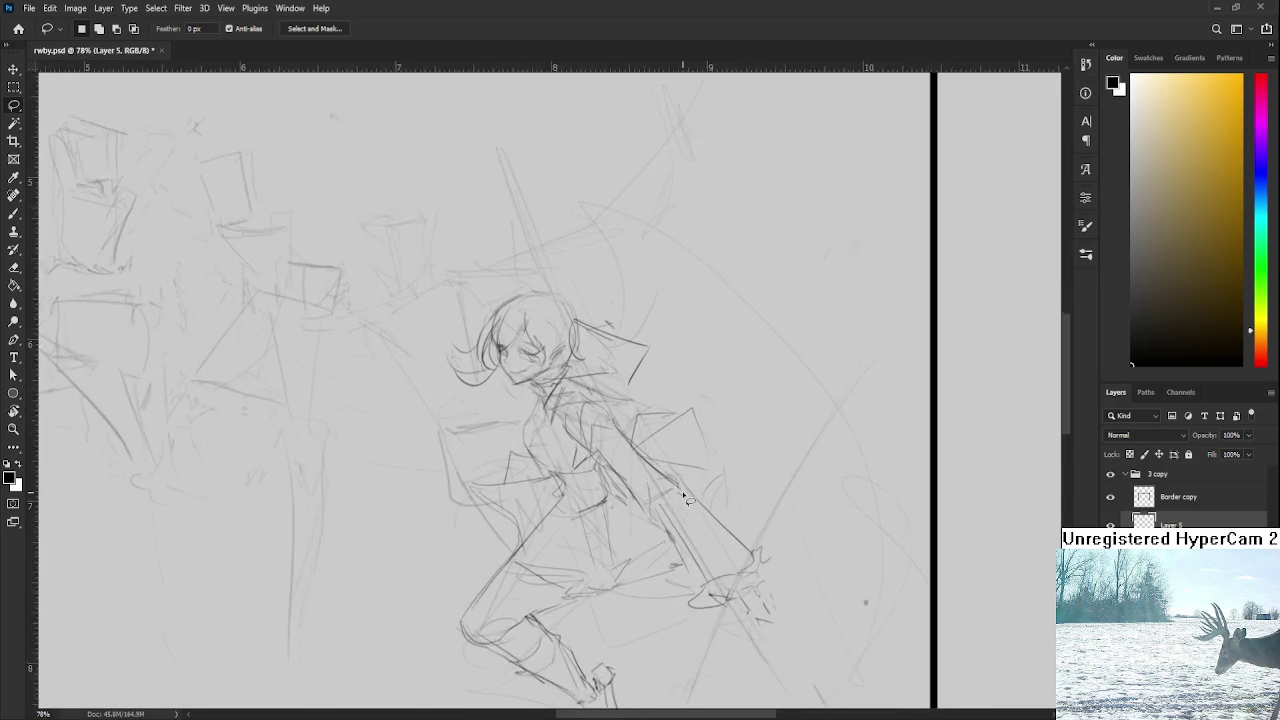
scroll(650, 505, "down", 2)
scroll(660, 500, "down", 3)
Step: Draw a longer back-leg contour line, replacing a first short stroke
scroll(675, 492, "up", 3)
scroll(673, 490, "up", 1)
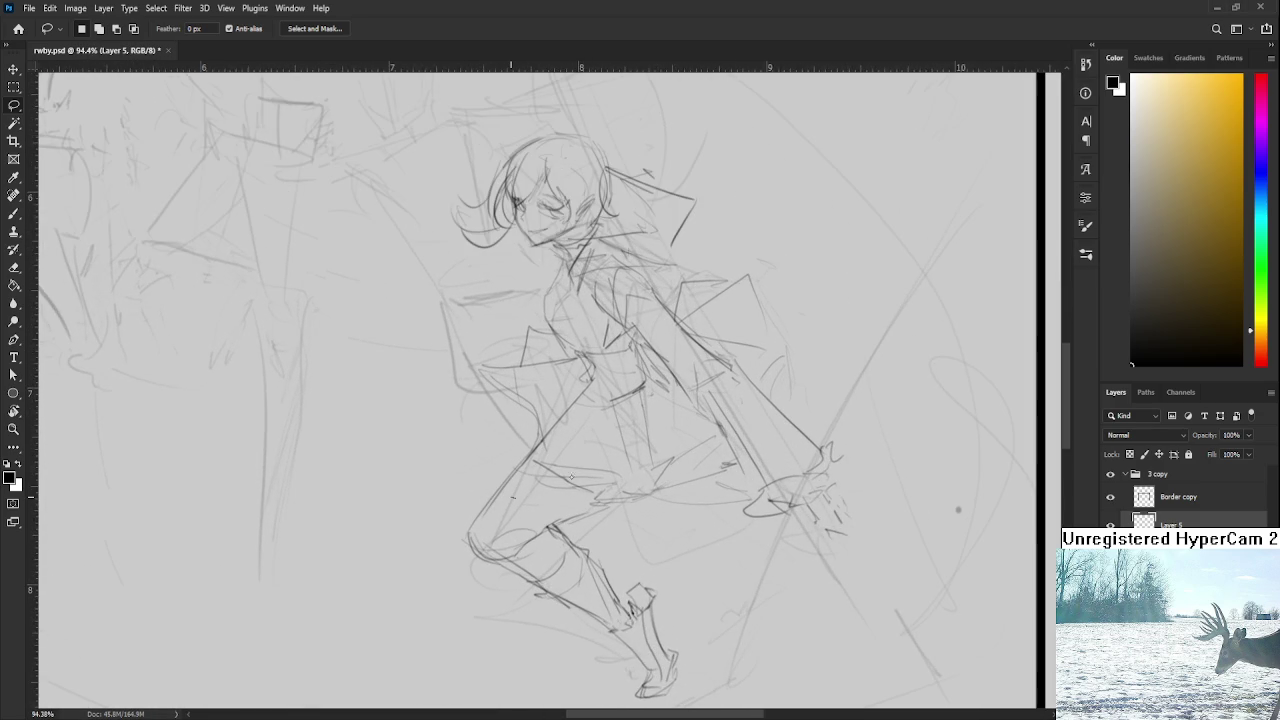
key("b")
scroll(704, 443, "left", 2)
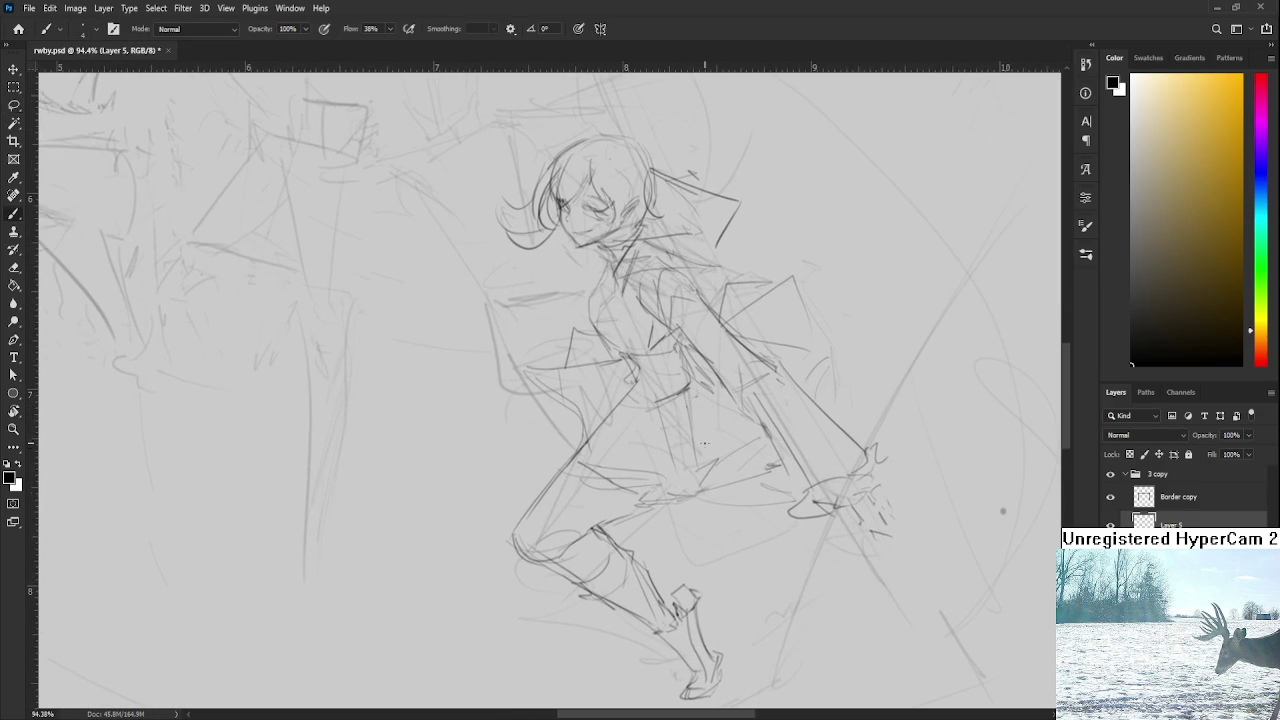
key("l")
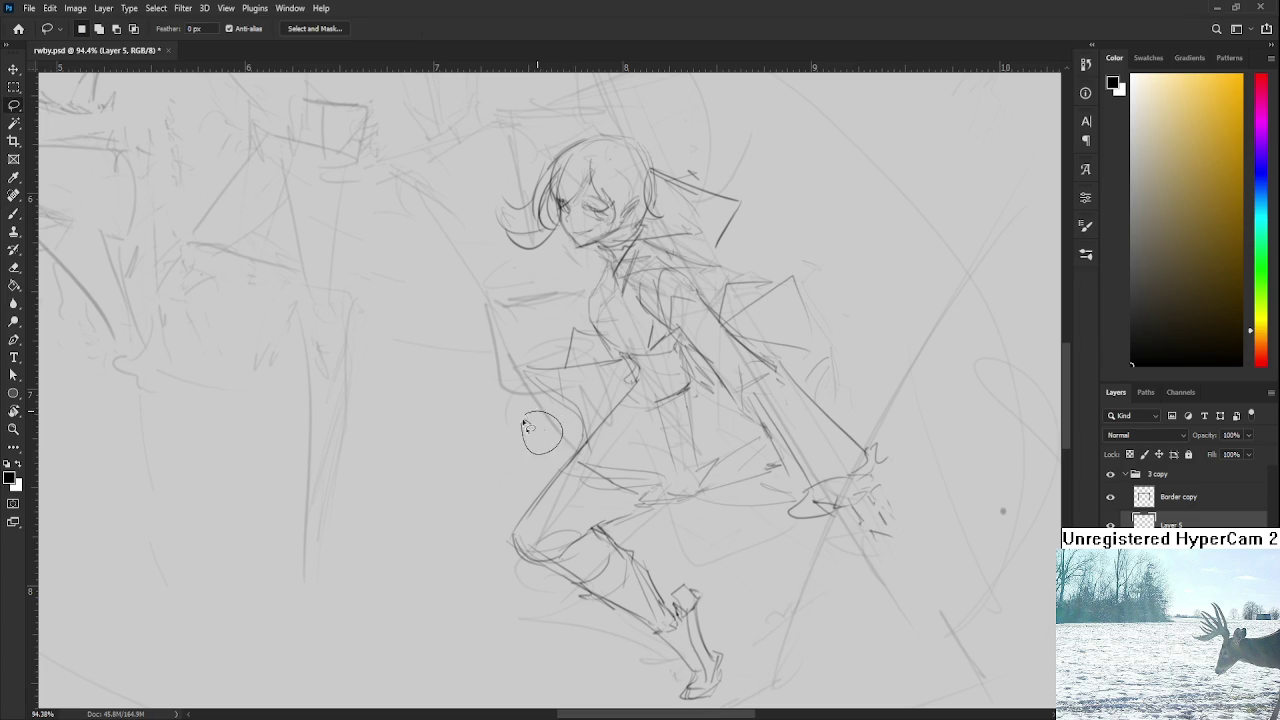
key("b")
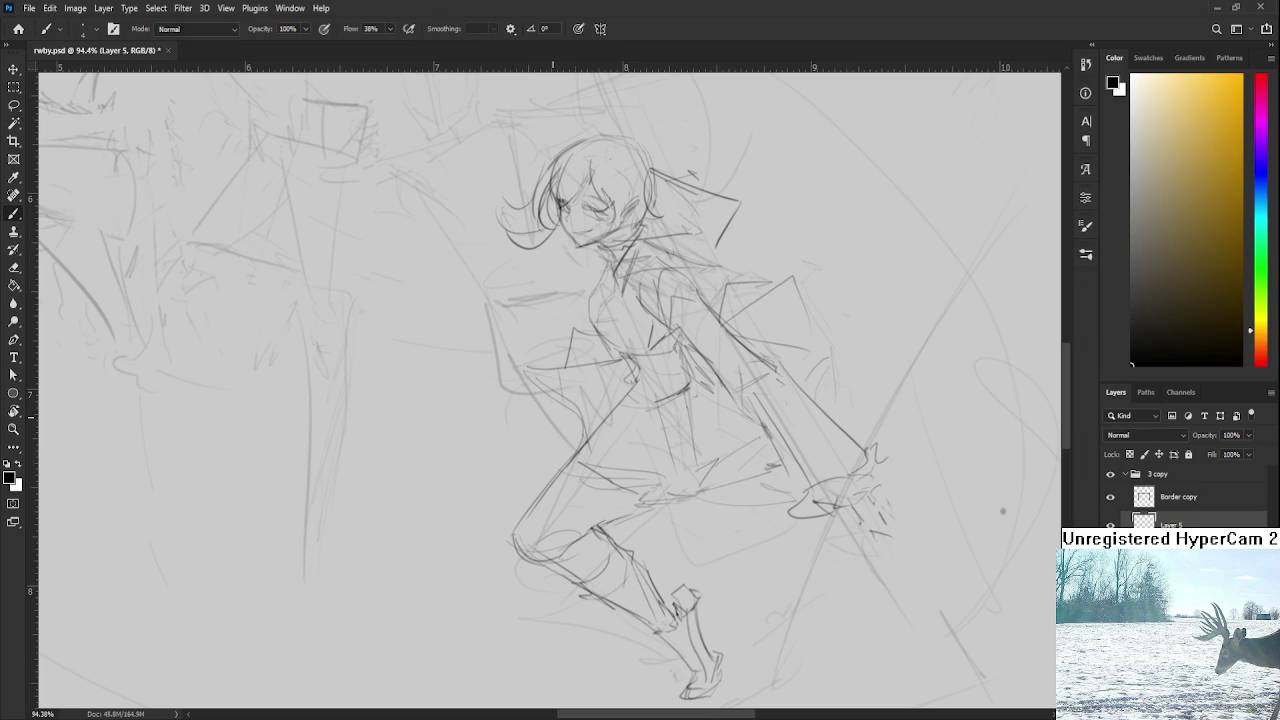
scroll(980, 190, "down", 2)
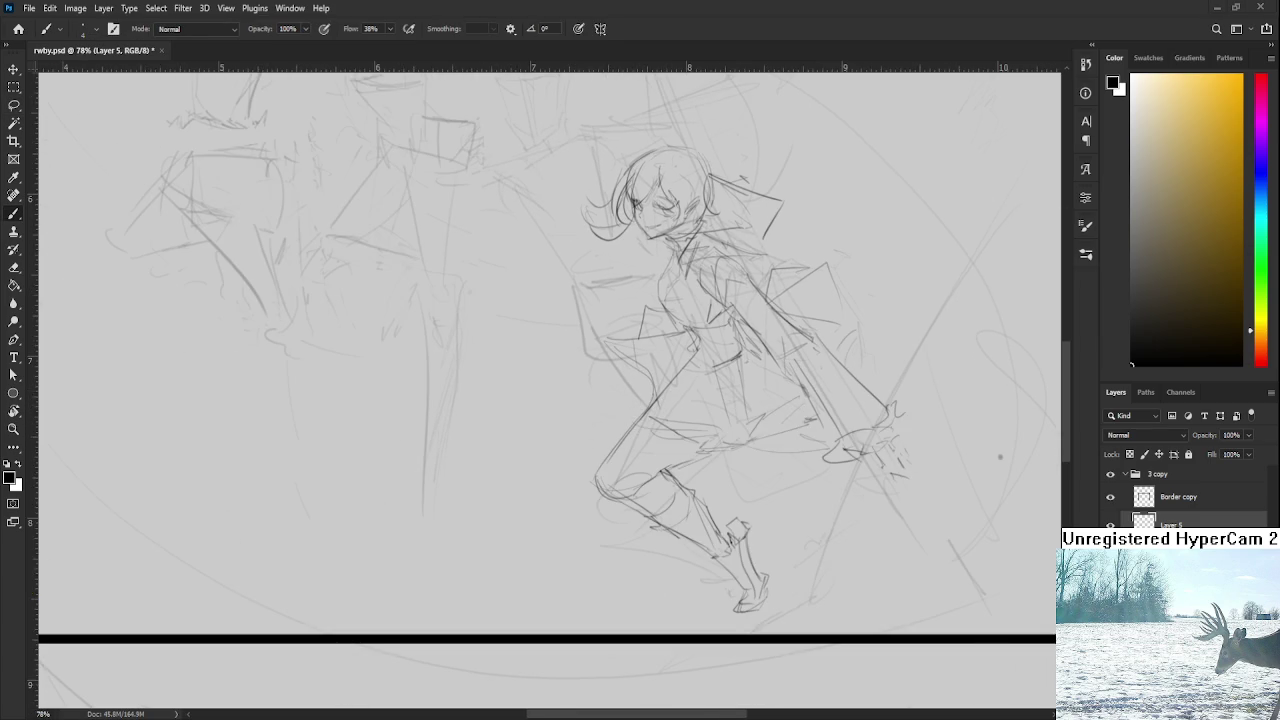
left_click_drag(642, 372, 594, 422)
key("ctrl+z")
left_click_drag(640, 372, 582, 446)
Step: Erase part of the back-leg stroke, add a vertical line beside the legs, and remove stray marks
key("ctrl+z")
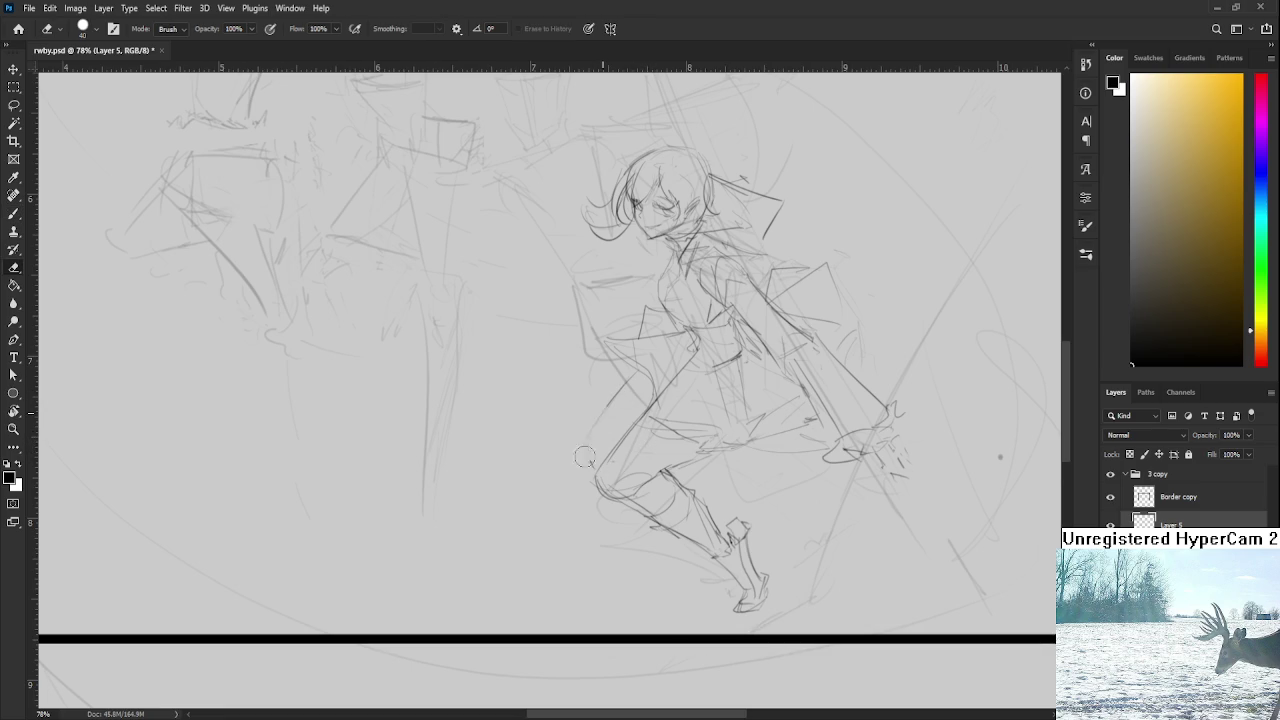
left_click_drag(600, 455, 636, 381)
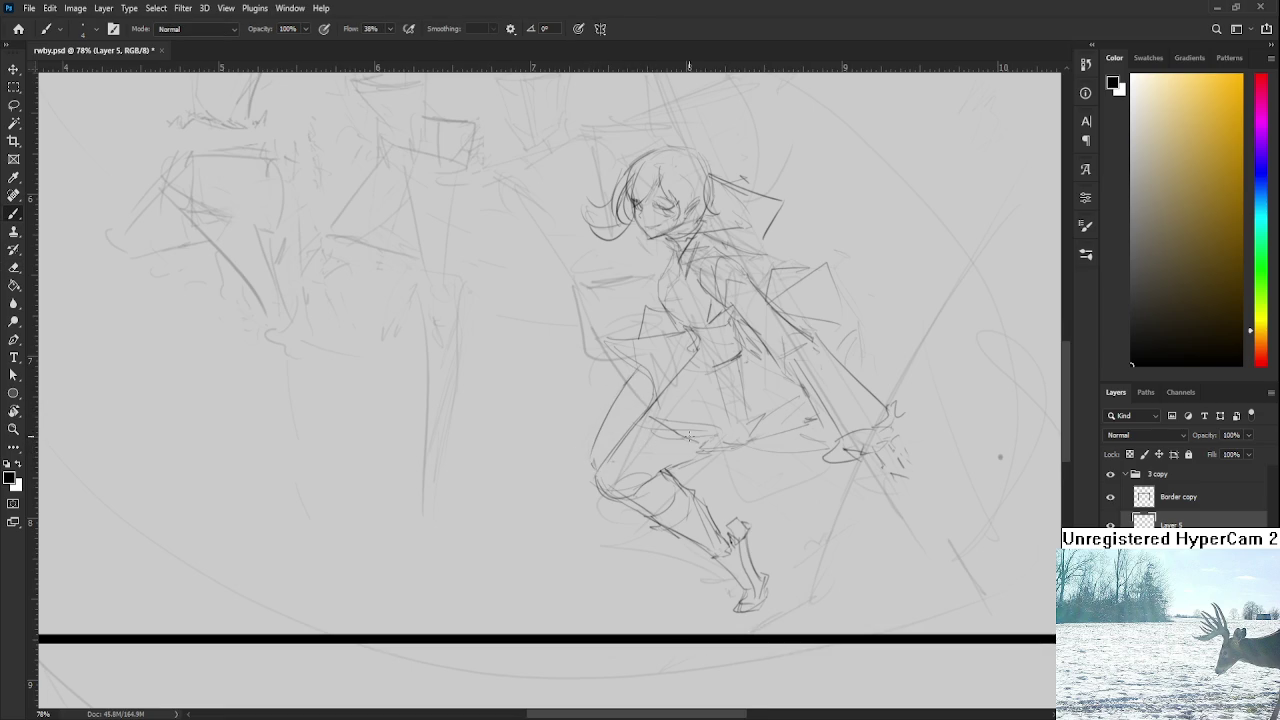
left_click_drag(600, 460, 513, 470)
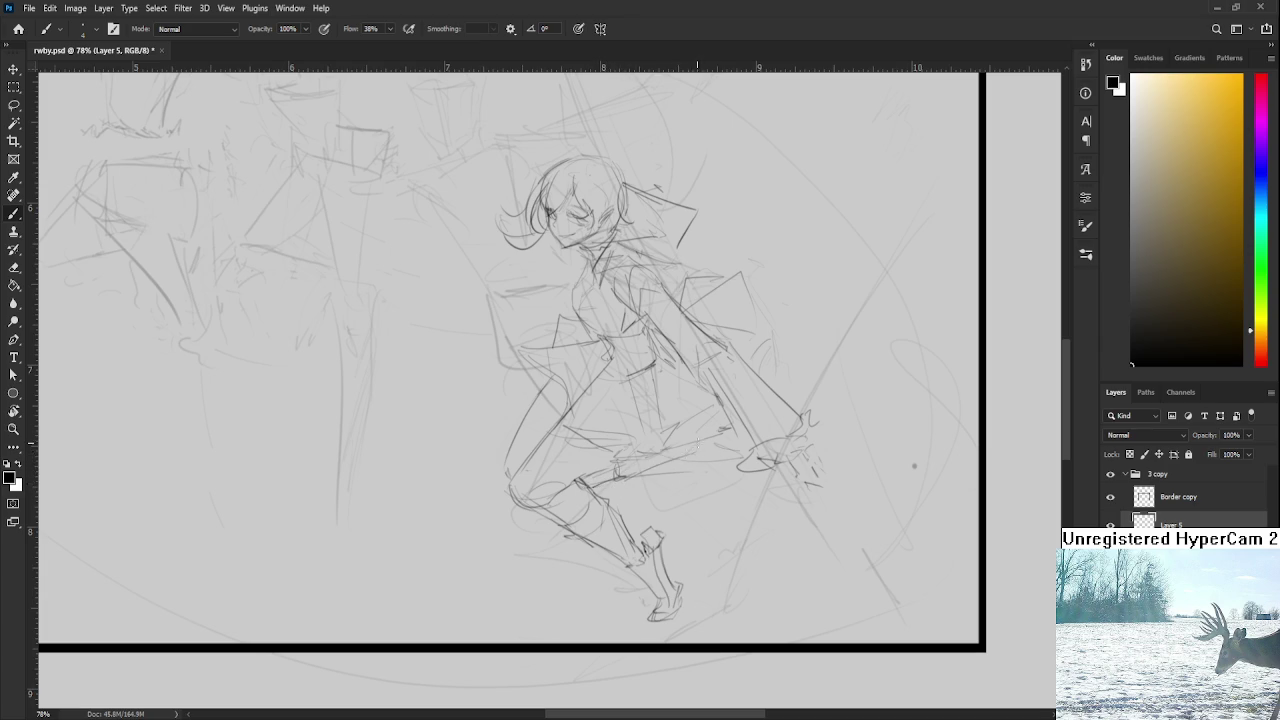
mouse_move(713, 438)
left_mouse_down()
mouse_move(698, 514)
mouse_move(716, 517)
mouse_move(680, 514)
mouse_move(692, 467)
mouse_move(686, 510)
left_mouse_up()
key("e")
key("b")
scroll(577, 387, "up", 2)
Step: Draw a stroke along the back leg, then lasso and commit the leg section's transform
scroll(600, 430, "up", 2)
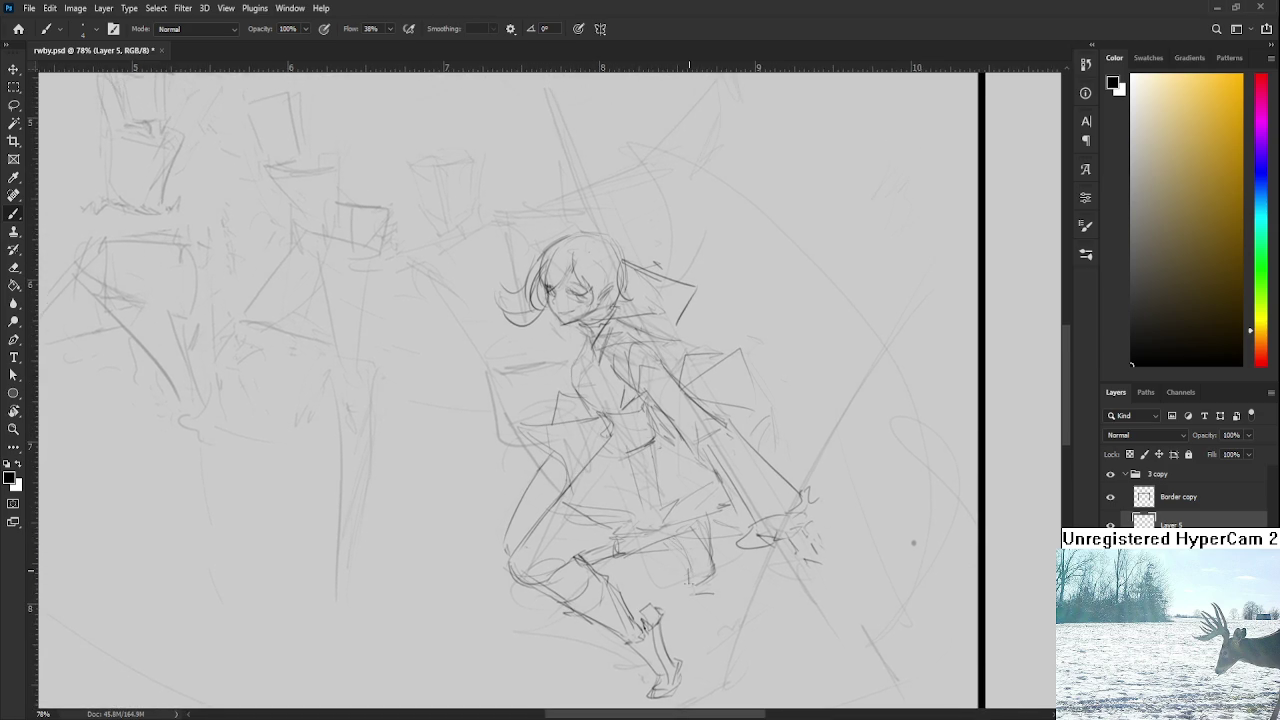
left_click_drag(711, 582, 705, 532)
key("l")
mouse_move(718, 540)
left_mouse_down()
mouse_move(740, 590)
mouse_move(730, 562)
left_mouse_up()
key("ctrl+t")
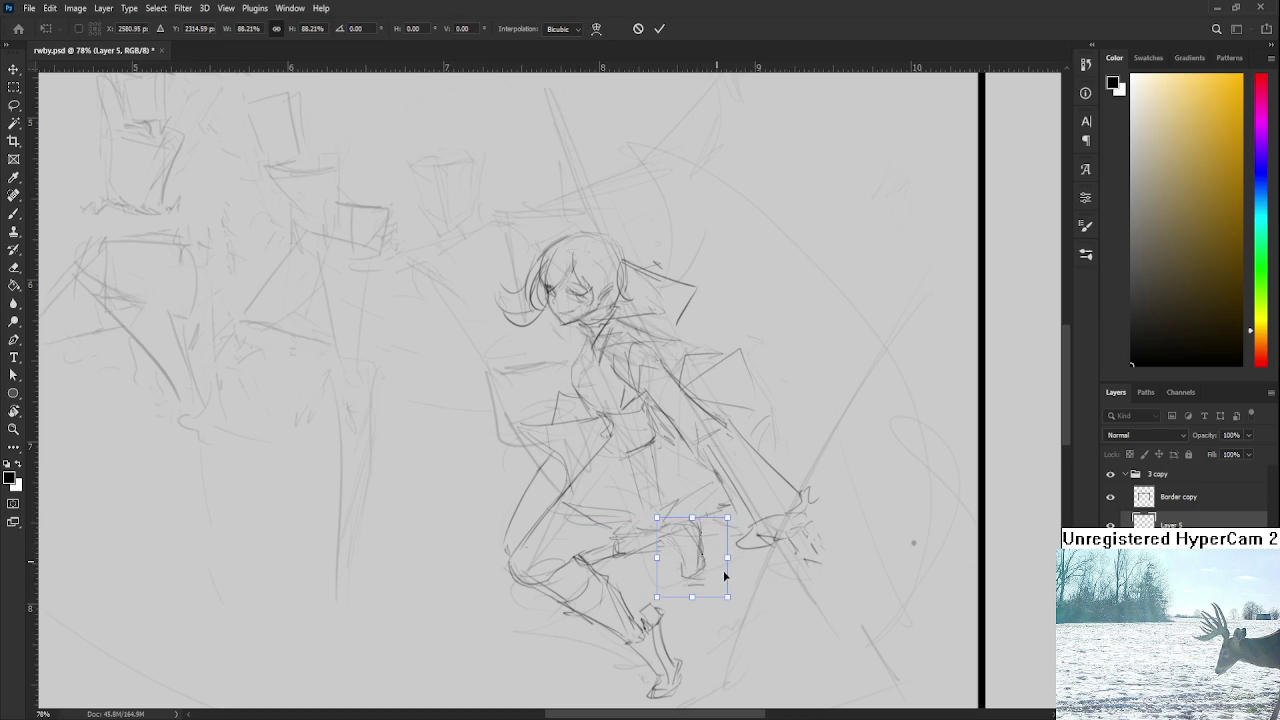
key("Return")
Step: Lasso the hand and forearm area and rotate it about 5.6° clockwise
scroll(735, 573, "down", 5, "alt")
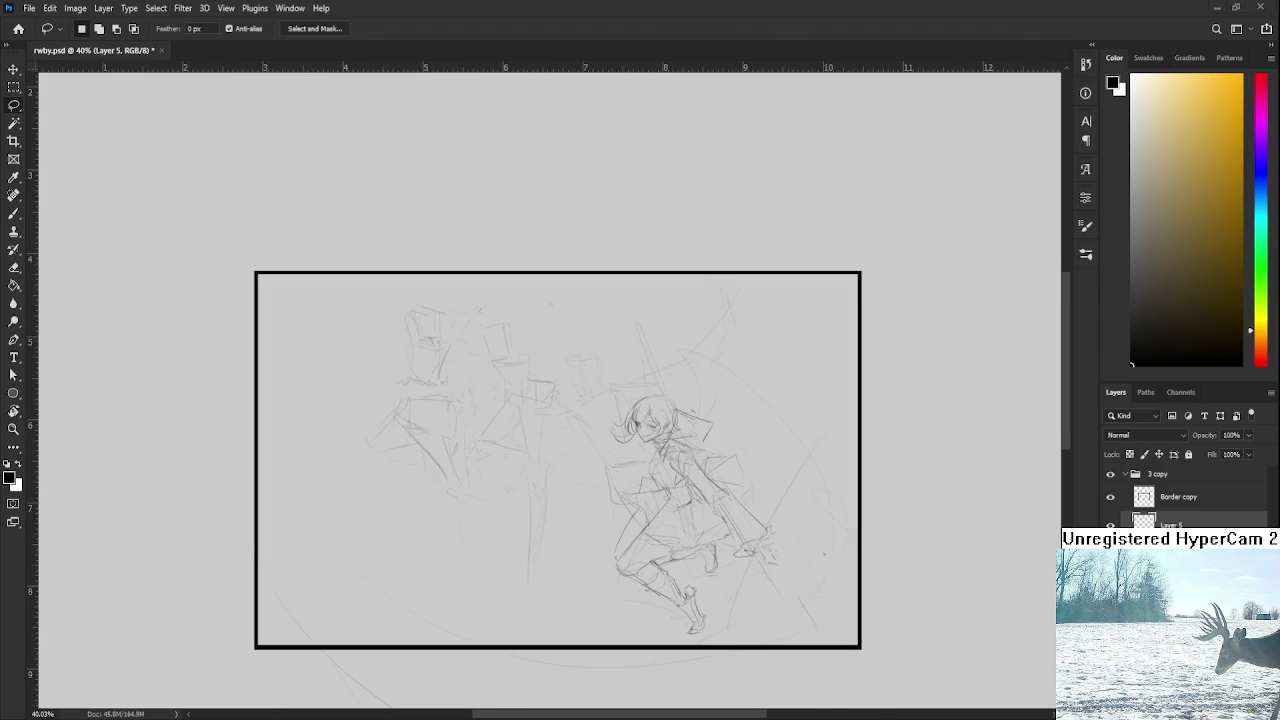
scroll(808, 491, "down", 1)
scroll(794, 491, "up", 1)
scroll(794, 491, "up", 1)
left_click_drag(708, 519, 699, 517)
scroll(700, 520, "down", 1)
scroll(690, 535, "up", 2)
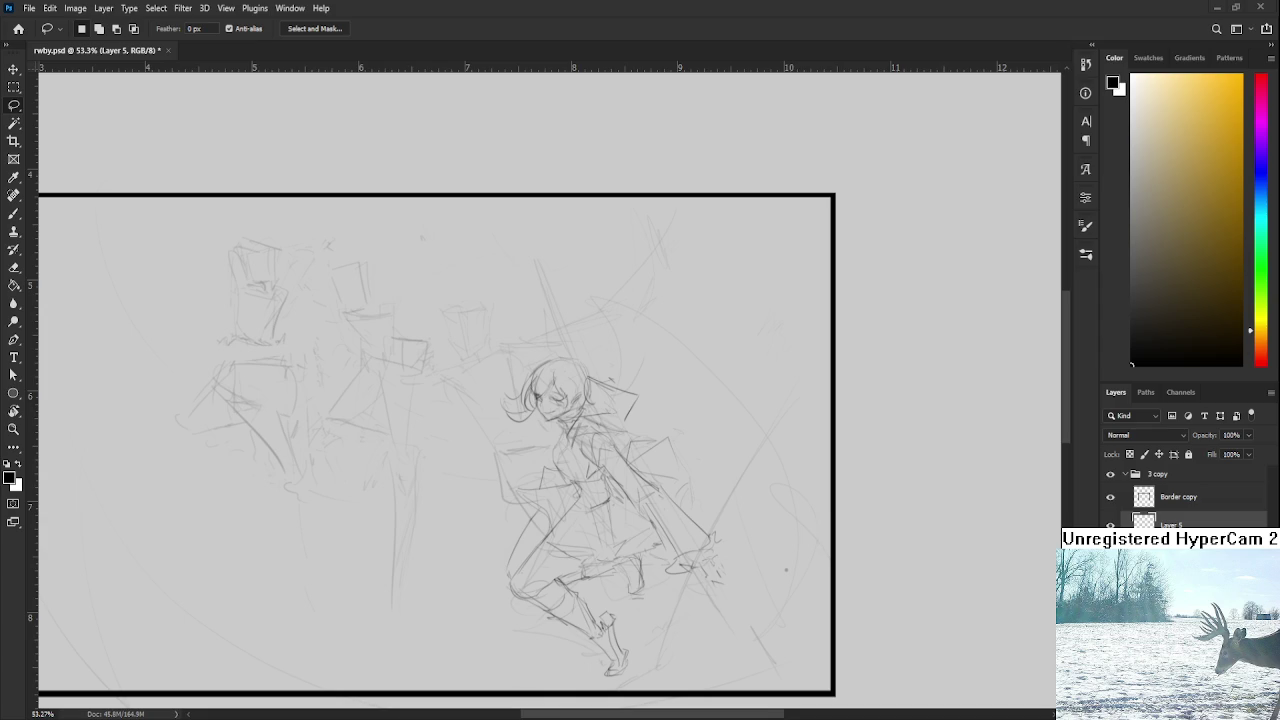
scroll(777, 543, "up", 2)
scroll(743, 509, "up", 1)
left_click_drag(697, 550, 693, 512)
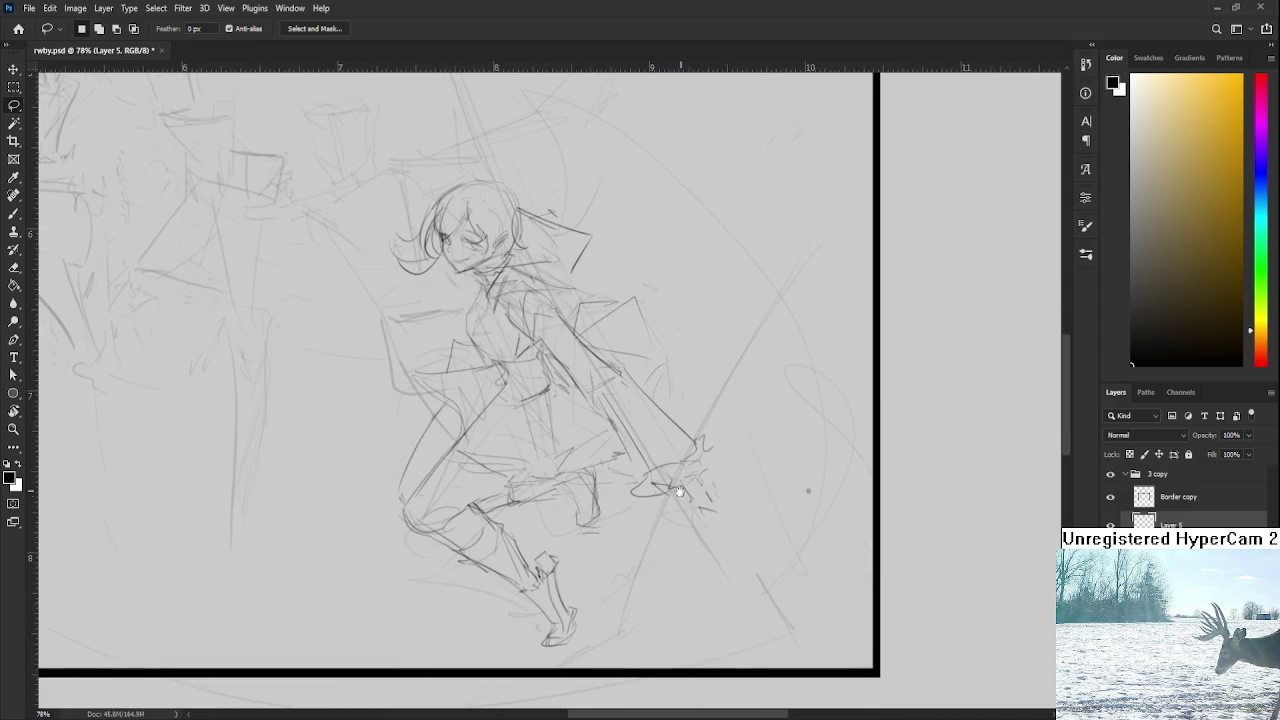
left_click_drag(597, 440, 625, 535)
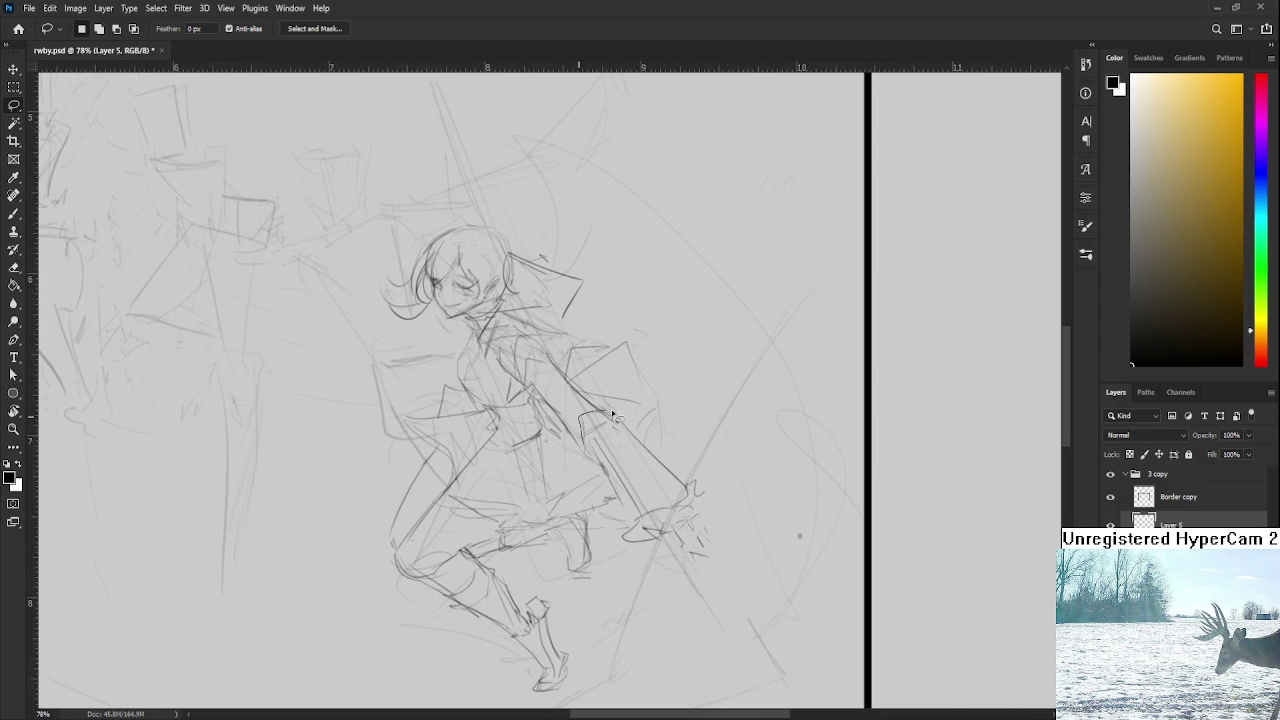
key("ctrl+t")
mouse_move(737, 426)
left_mouse_down()
mouse_move(680, 487)
mouse_move(669, 478)
left_mouse_up()
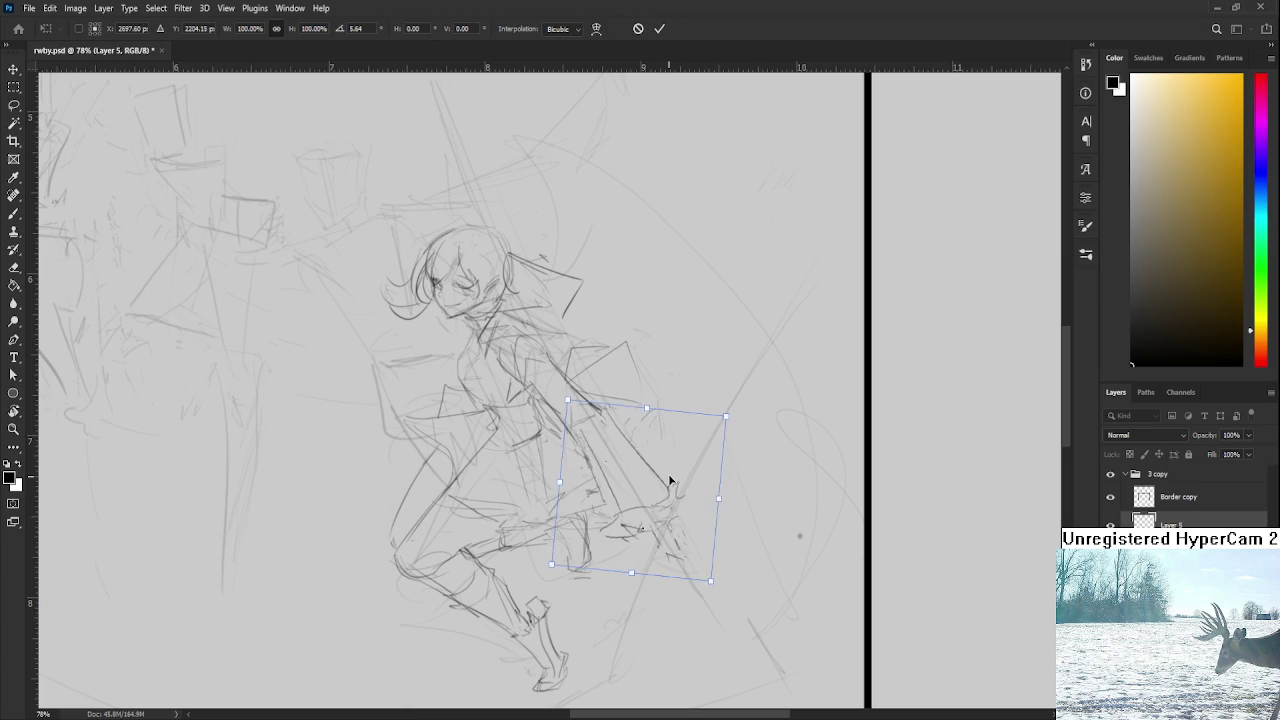
key("Return")
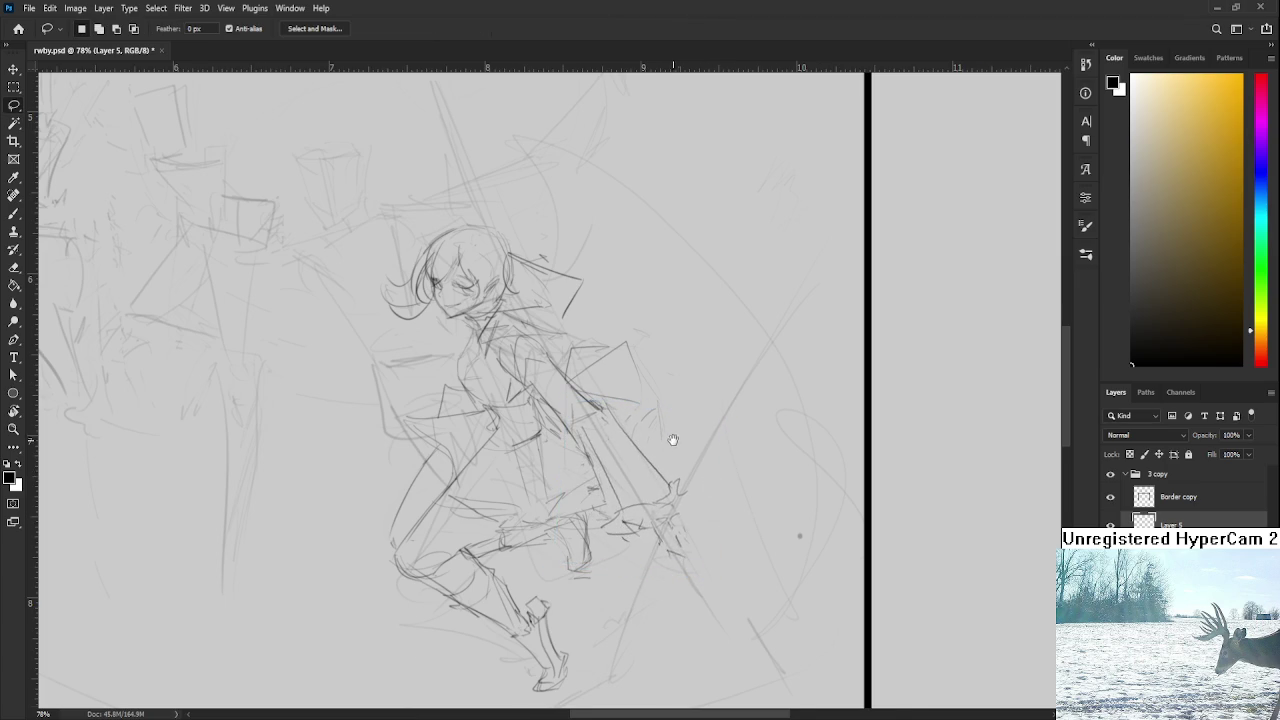
scroll(700, 445, "down", 5)
scroll(701, 465, "up", 2)
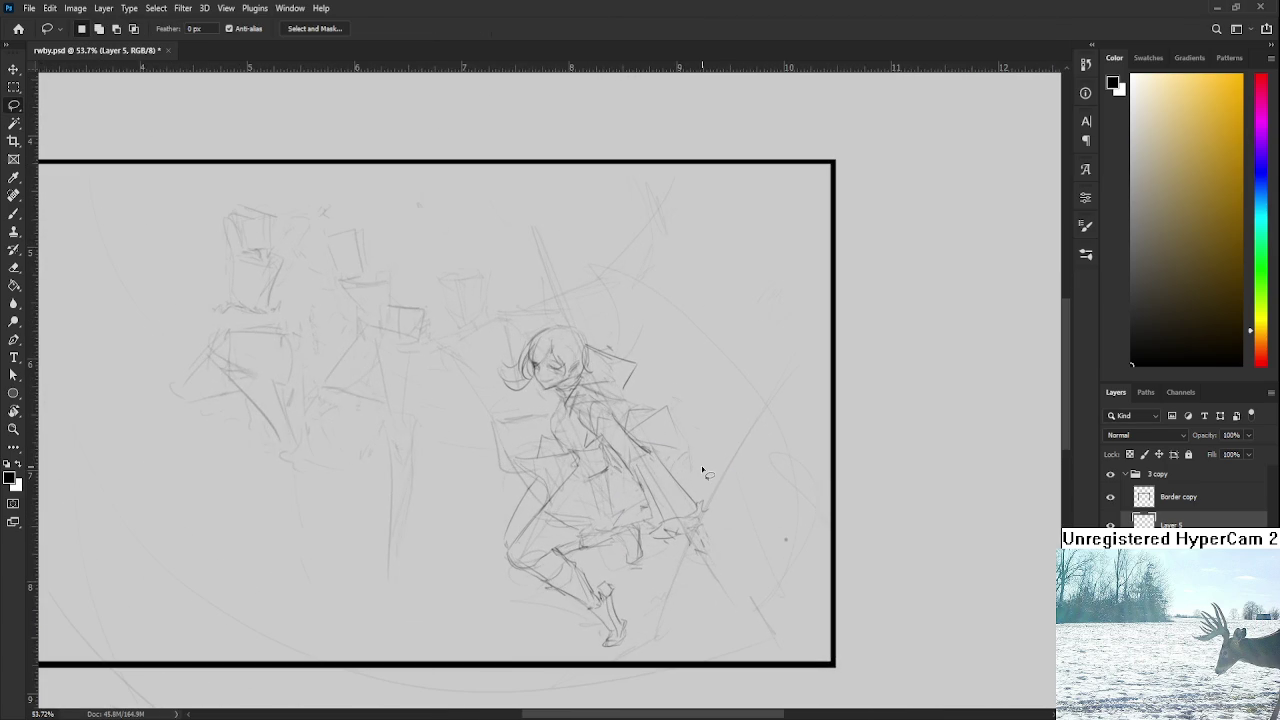
Step: Draw long pencil strokes from the gripping hand diagonally upward to form the scythe staff
key("b")
scroll(648, 422, "up", 1)
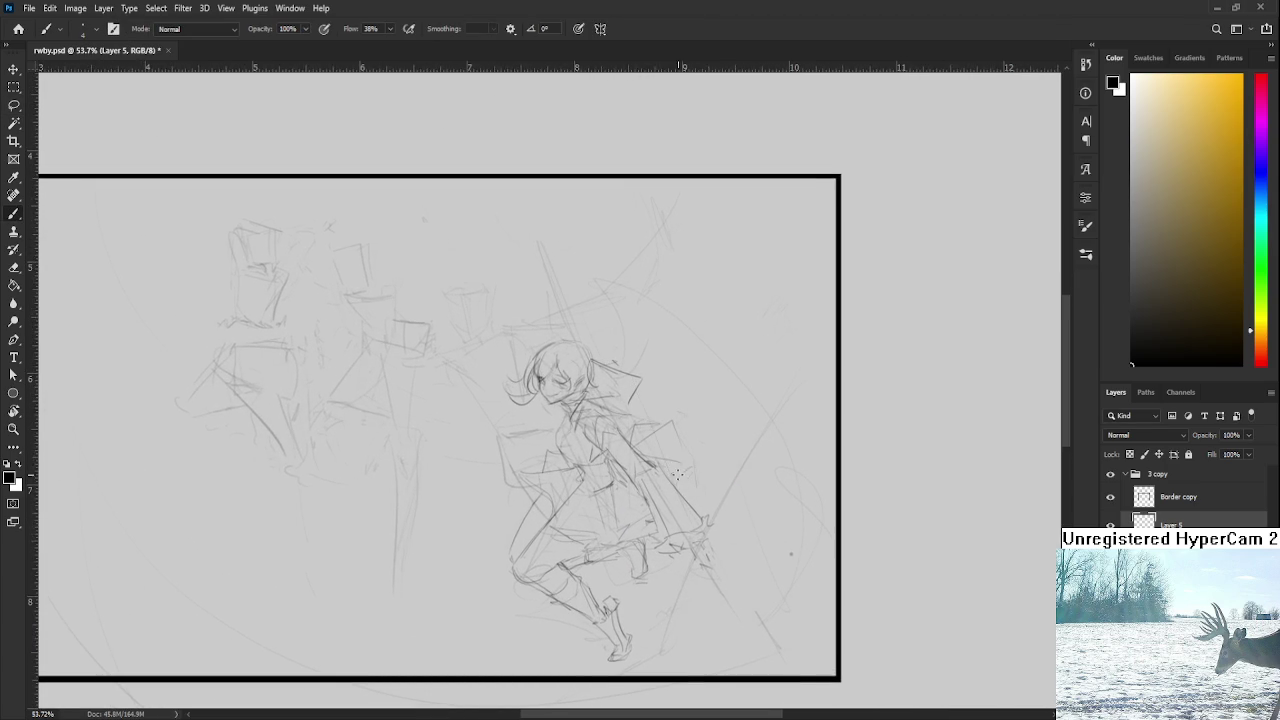
mouse_move(660, 468)
left_mouse_down()
mouse_move(591, 266)
mouse_move(645, 418)
left_mouse_up()
left_click_drag(606, 288, 698, 538)
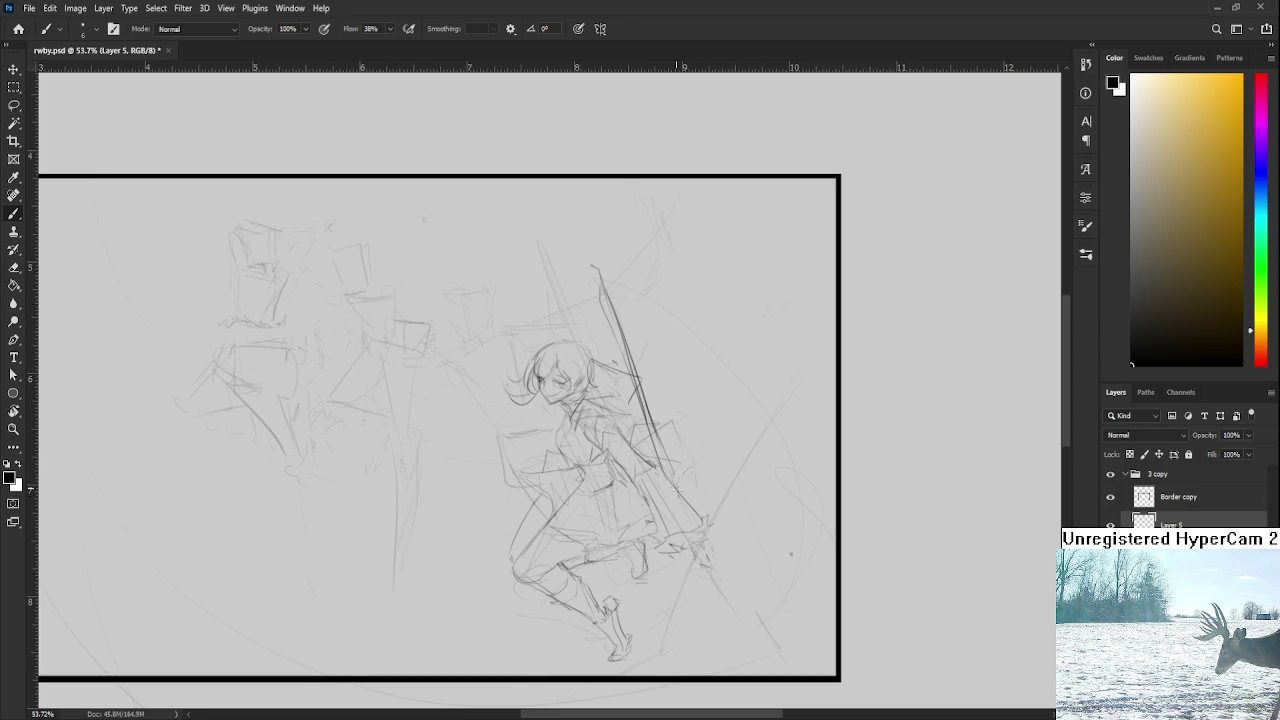
scroll(698, 538, "down", 2)
scroll(702, 500, "down", 1)
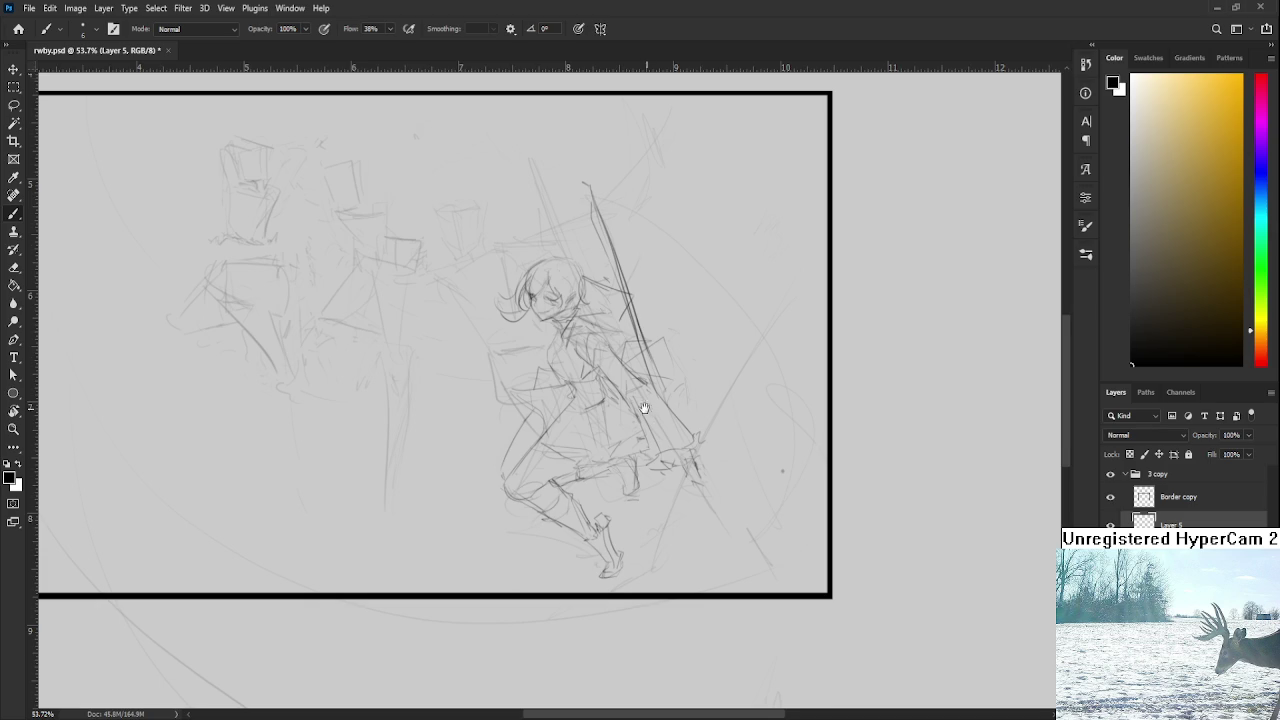
Step: Sketch rough strokes over the girl's hand gripping the staff
scroll(656, 471, "down", 3)
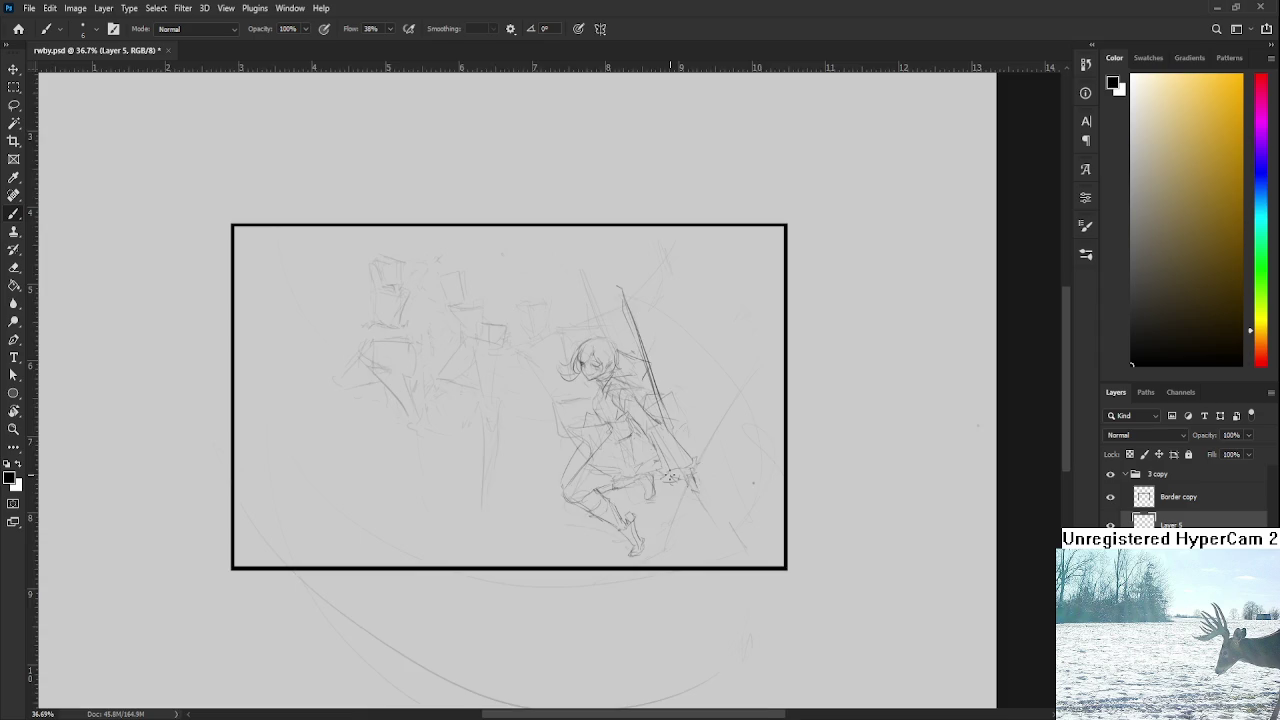
scroll(667, 484, "up", 2)
scroll(670, 485, "up", 1)
scroll(675, 486, "up", 1)
mouse_move(678, 487)
left_mouse_down()
mouse_move(673, 501)
mouse_move(718, 536)
left_mouse_up()
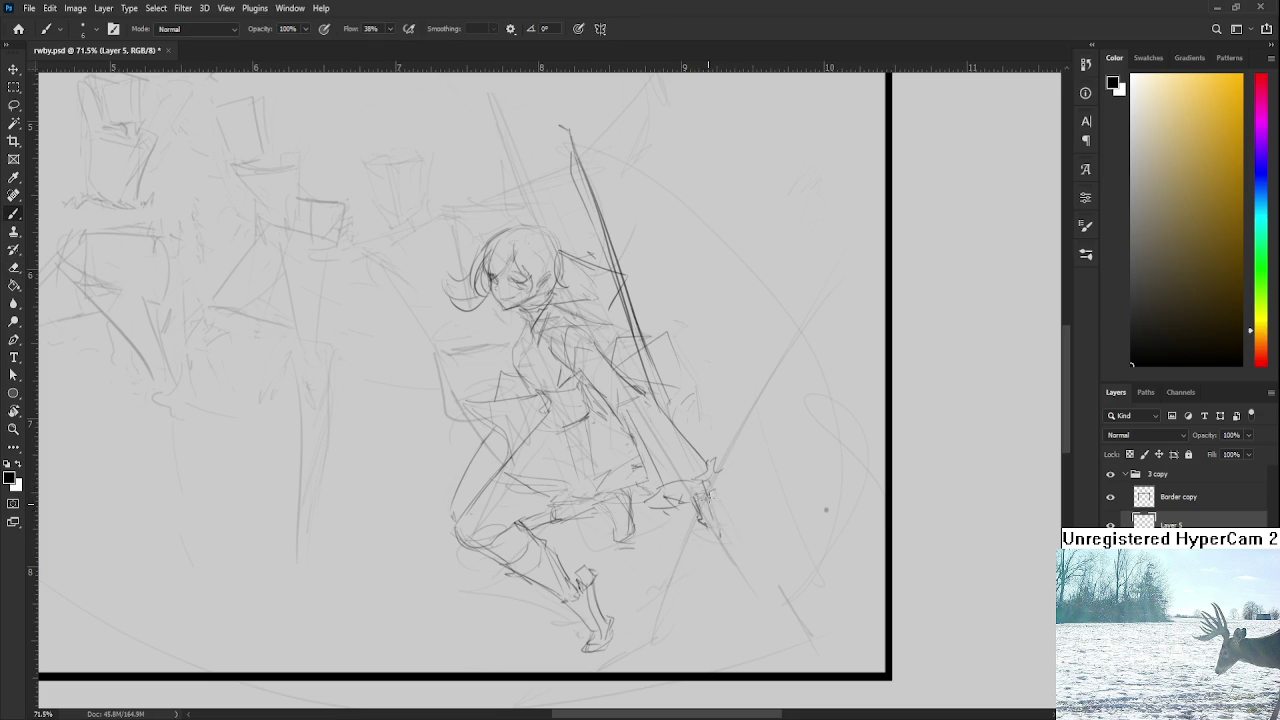
mouse_move(705, 504)
left_mouse_down()
mouse_move(722, 538)
mouse_move(710, 526)
left_mouse_up()
key("e")
key("b")
Step: Extend the staff below the hand and hatch across the lower shaft
mouse_move(716, 497)
left_mouse_down()
mouse_move(693, 505)
mouse_move(704, 598)
left_mouse_up()
mouse_move(668, 514)
left_mouse_down()
mouse_move(714, 603)
mouse_move(714, 564)
mouse_move(648, 563)
mouse_move(714, 532)
left_mouse_up()
left_click_drag(722, 538, 786, 608)
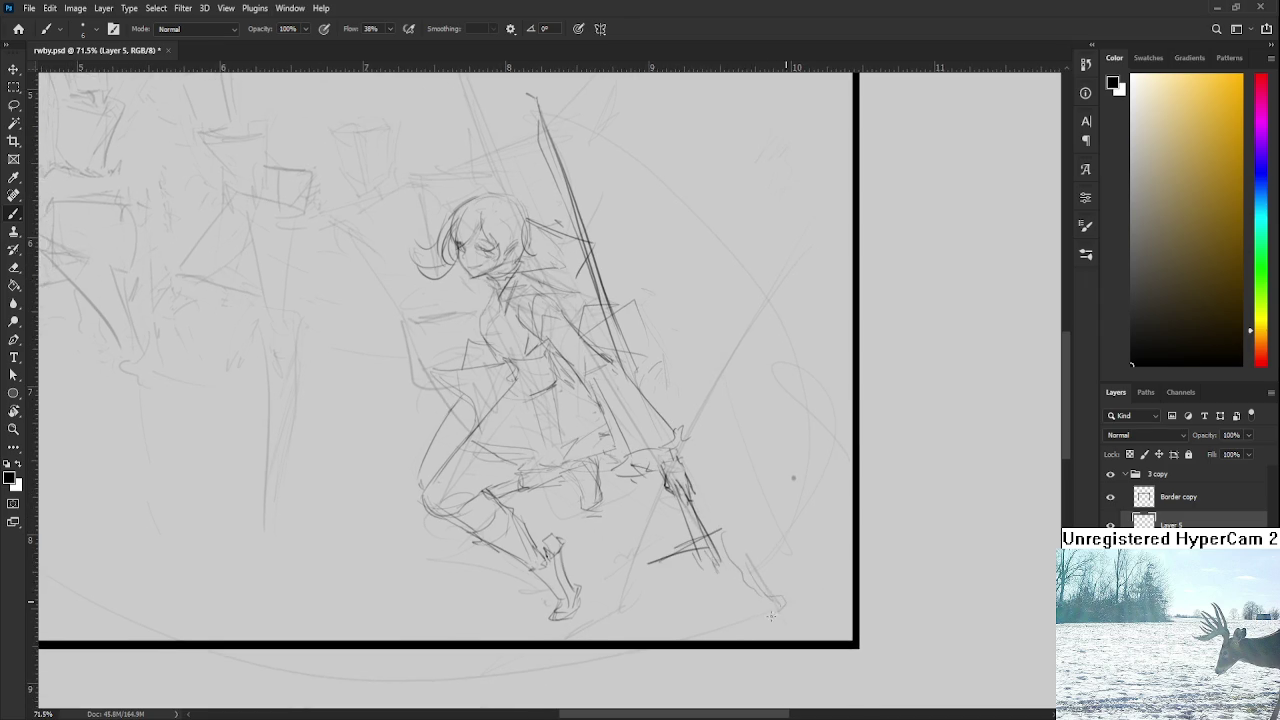
scroll(771, 615, "up", 1)
scroll(678, 533, "down", 1)
scroll(678, 533, "down", 1)
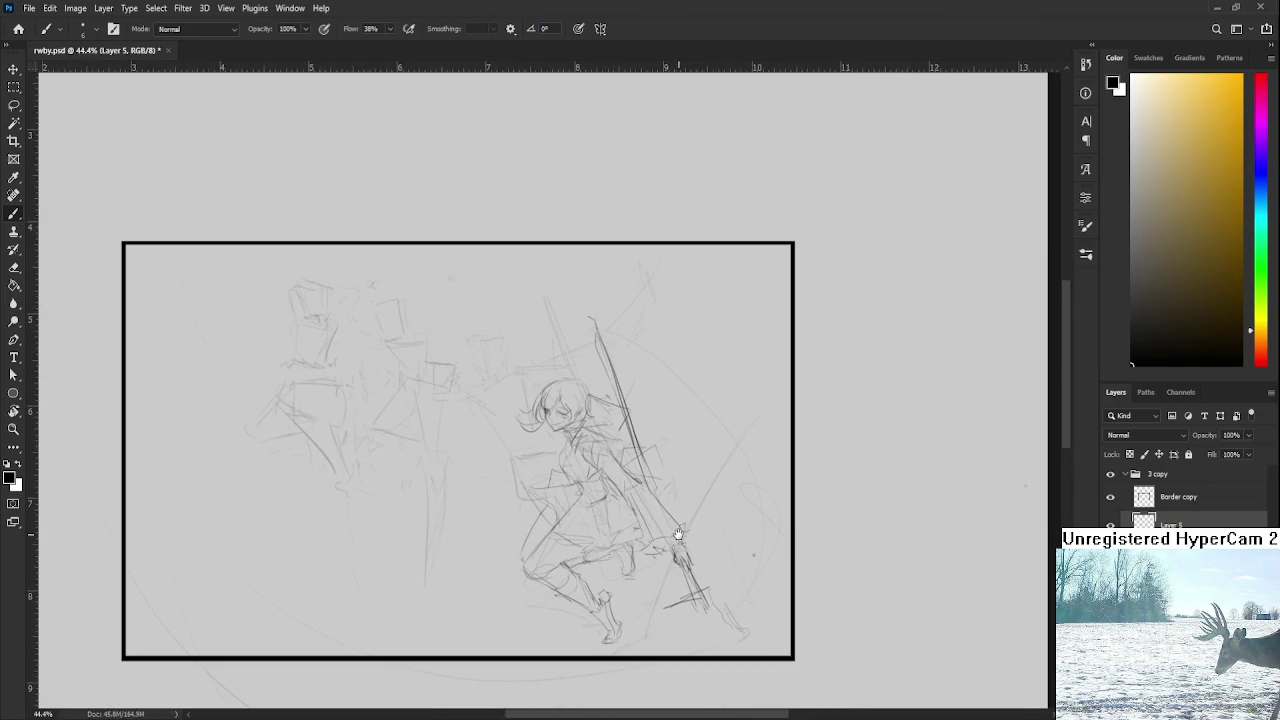
left_click_drag(678, 533, 662, 485)
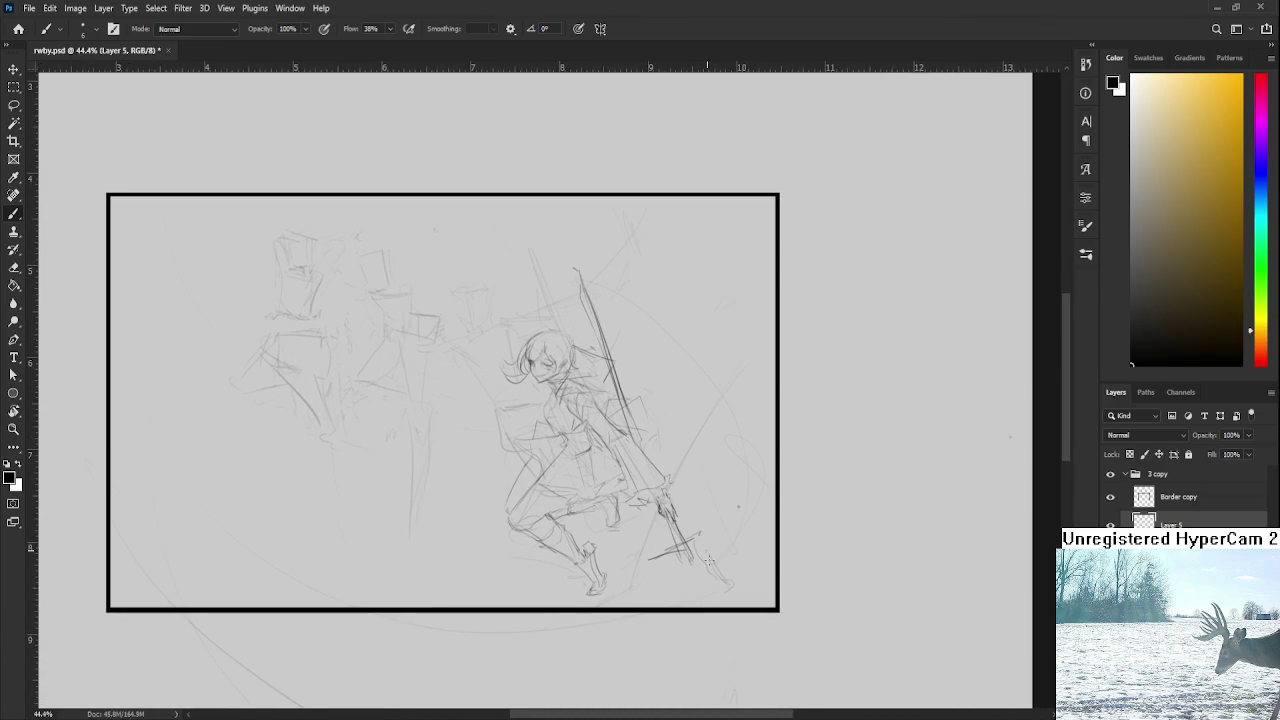
Step: Try curved blade arcs right of the figure, undoing the stray trial curves
left_click_drag(727, 522, 753, 542)
mouse_move(706, 466)
left_mouse_down()
mouse_move(711, 534)
mouse_move(740, 488)
left_mouse_up()
left_click_drag(700, 550, 777, 517)
left_click_drag(345, 475, 760, 520)
key("ctrl+z")
left_click_drag(345, 455, 638, 592)
mouse_move(535, 456)
left_mouse_down()
mouse_move(659, 502)
mouse_move(476, 490)
left_mouse_up()
key("ctrl+z")
Step: Erase the dark curve right of the figure and redraw the blade strokes there
key("r")
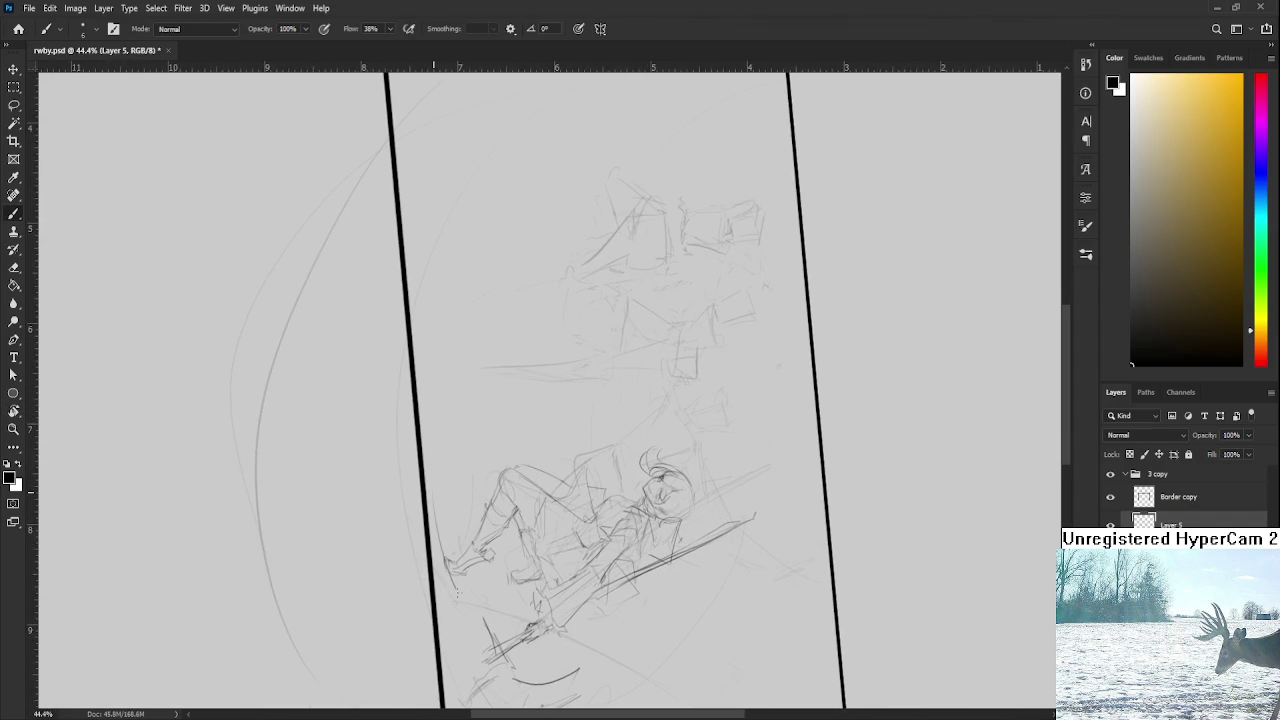
mouse_move(459, 690)
left_mouse_down()
mouse_move(442, 625)
mouse_move(700, 515)
left_mouse_up()
key("r")
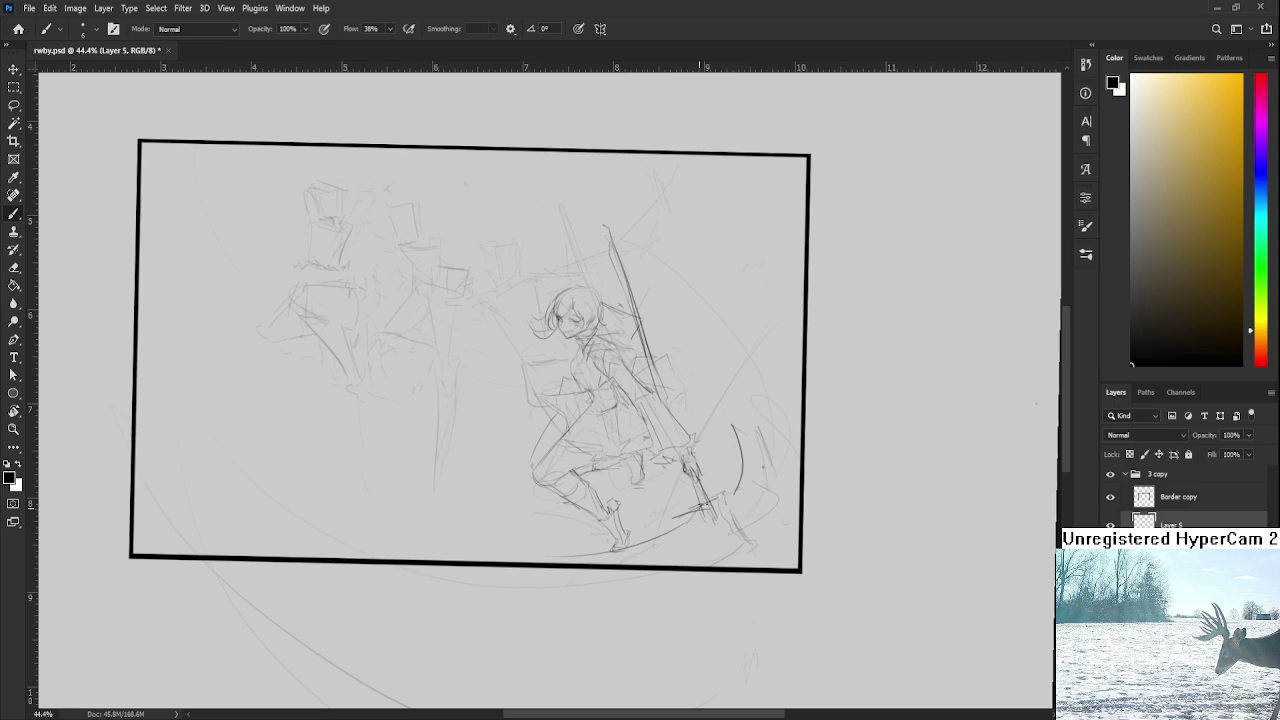
key("e")
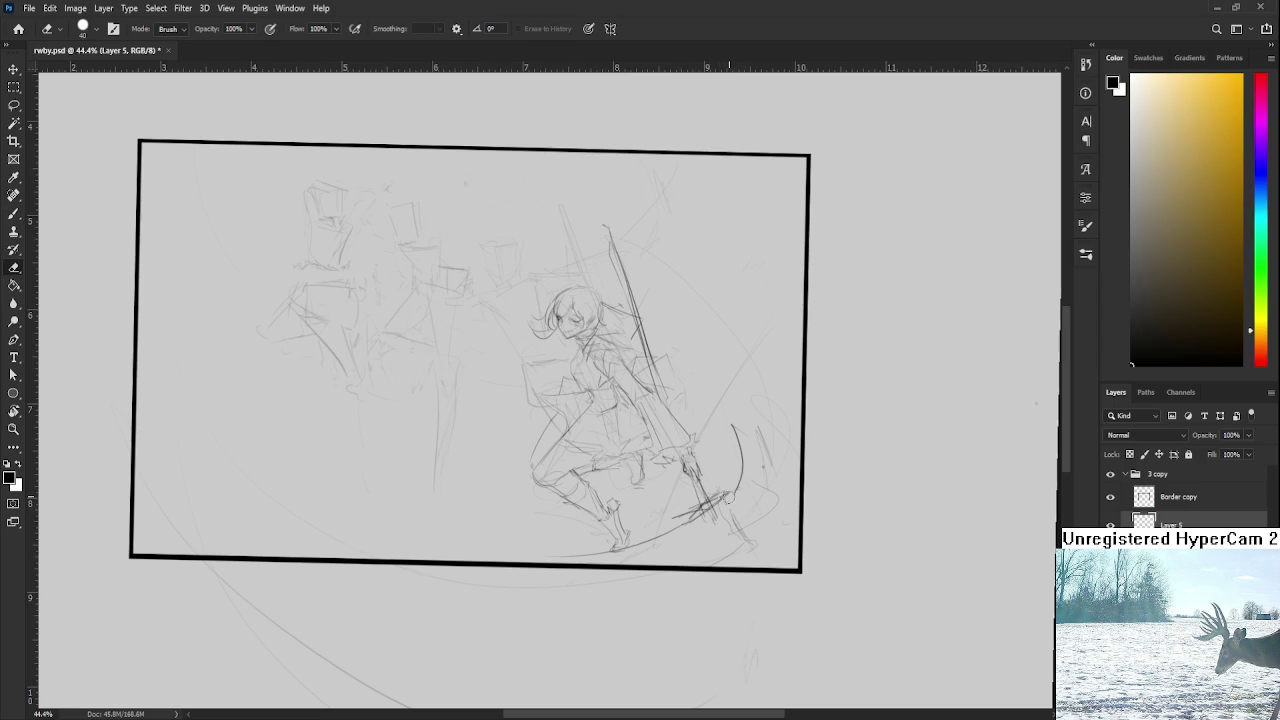
left_click_drag(737, 432, 748, 498)
key("b")
left_click_drag(738, 432, 757, 484)
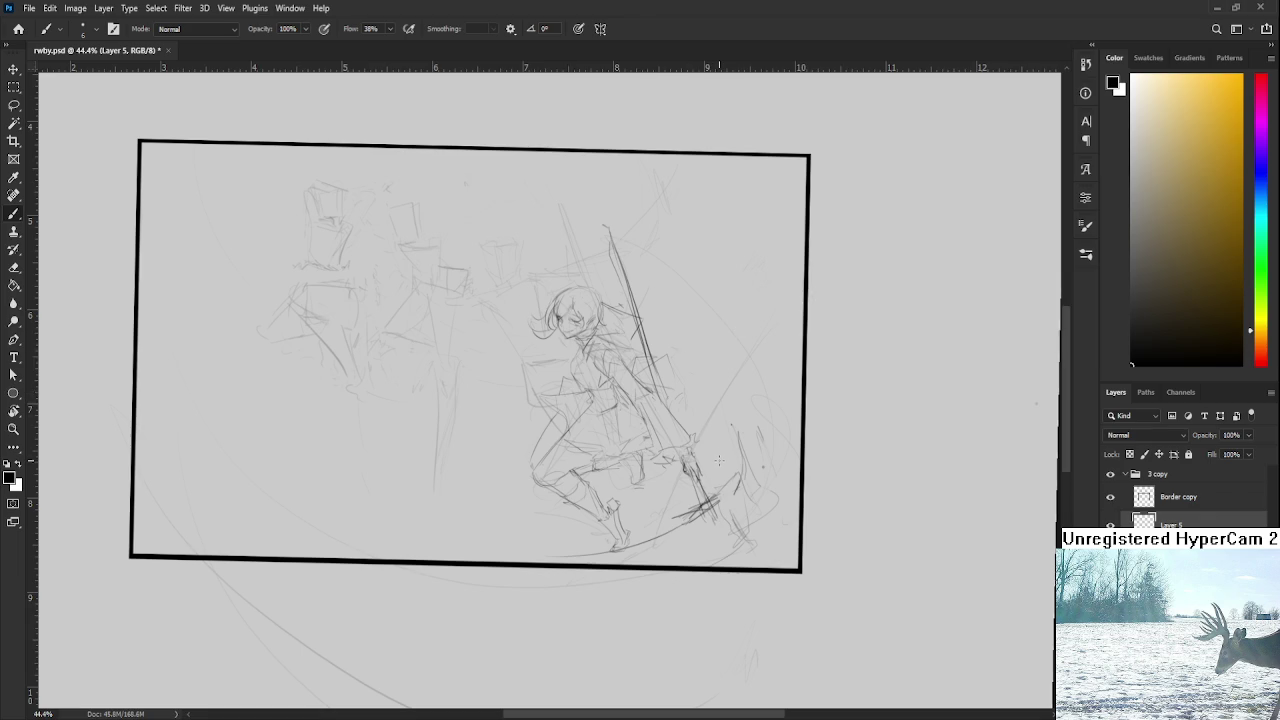
Step: Test long sweeping curves inside the frame's lower left, then undo them
scroll(718, 460, "down", 2)
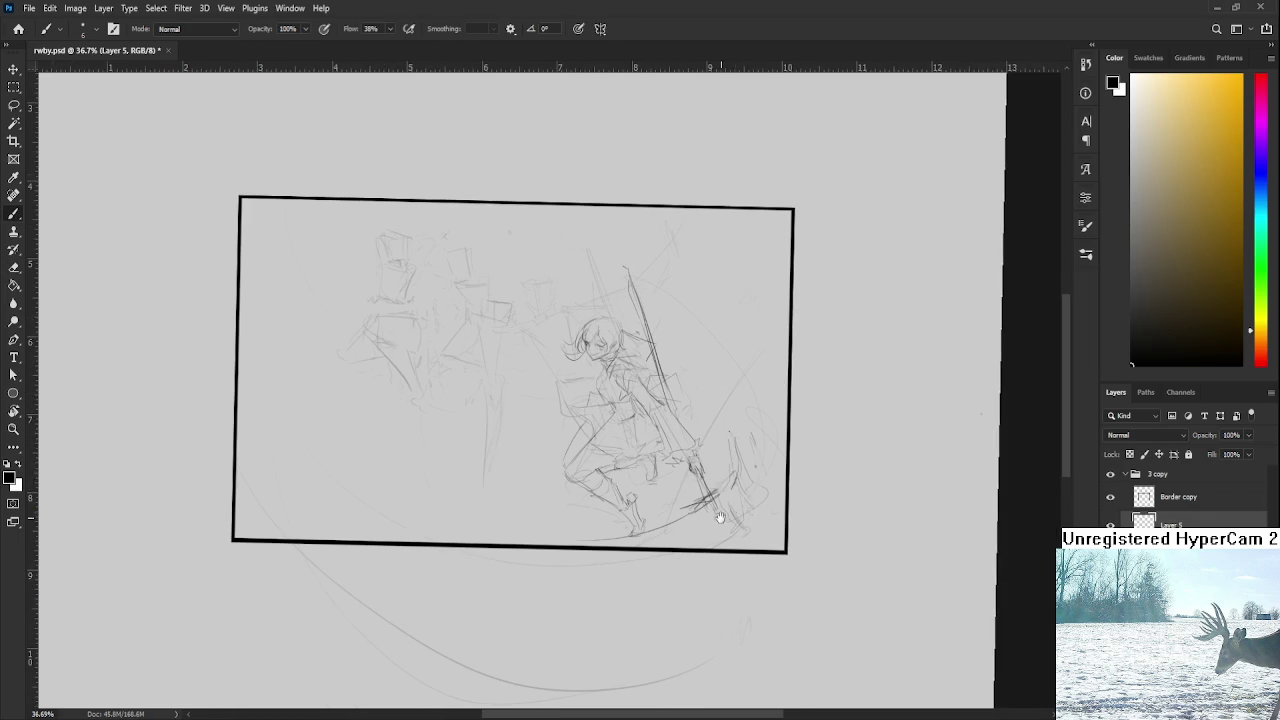
left_click_drag(720, 517, 770, 497)
left_click_drag(508, 560, 296, 430)
left_click_drag(531, 471, 590, 528)
key("ctrl+z")
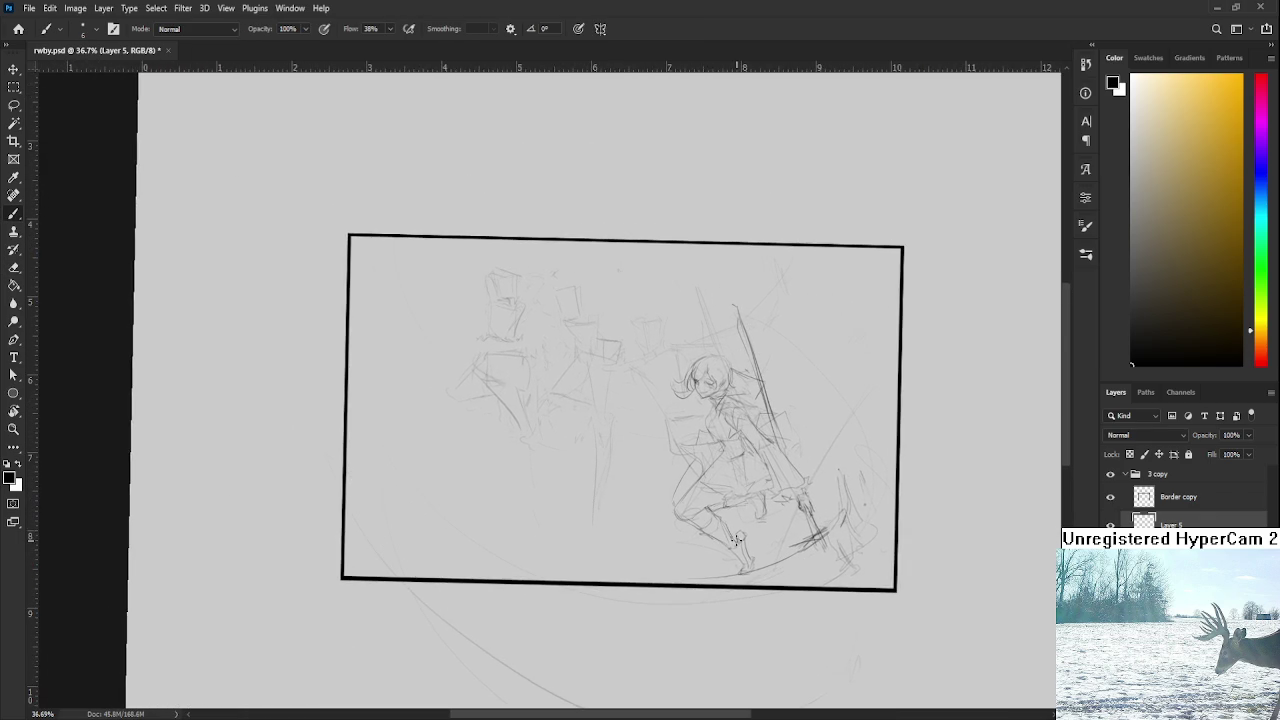
left_click_drag(745, 578, 425, 365)
key("ctrl+z")
scroll(755, 460, "down", 2)
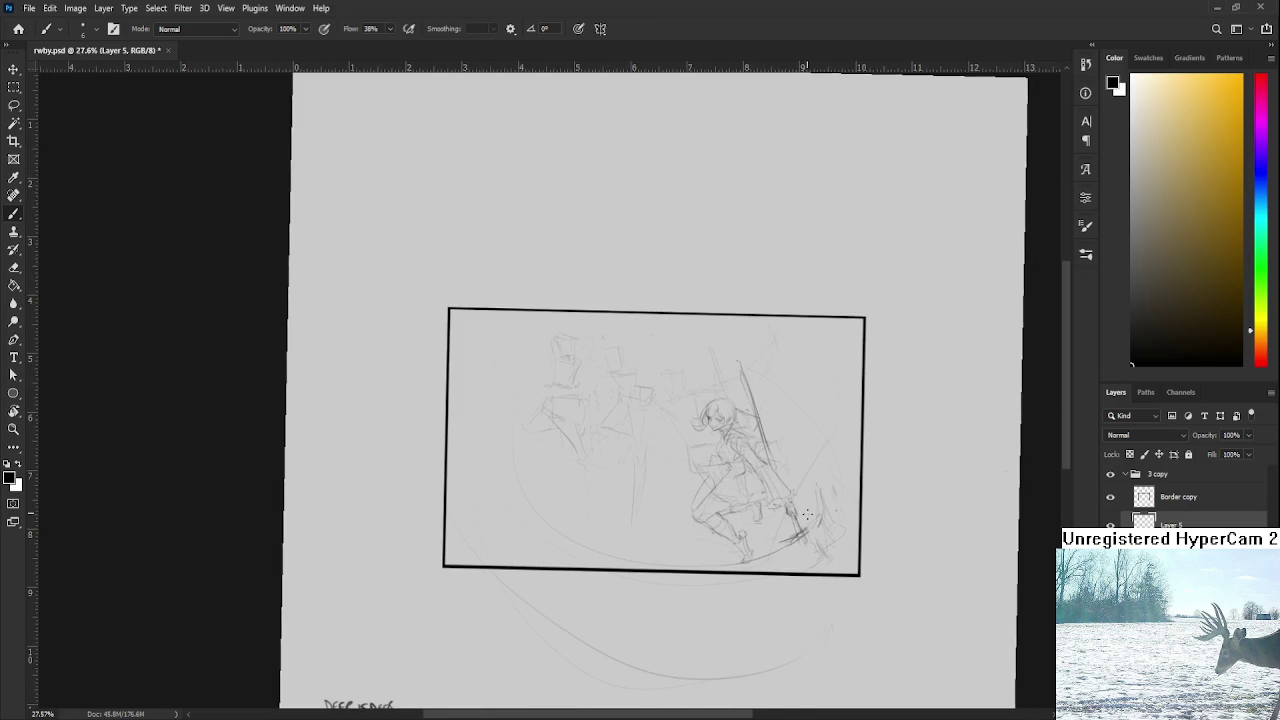
Step: Draw the blade's big left arc, redo the first attempt, and add a second arc beside it
left_click_drag(504, 428, 510, 560)
key("ctrl+z")
left_click_drag(512, 424, 512, 558)
Step: Level the view and sketch the curved stroke along the blade's left edge
key("r")
scroll(812, 443, "up", 5)
left_click_drag(774, 496, 715, 503)
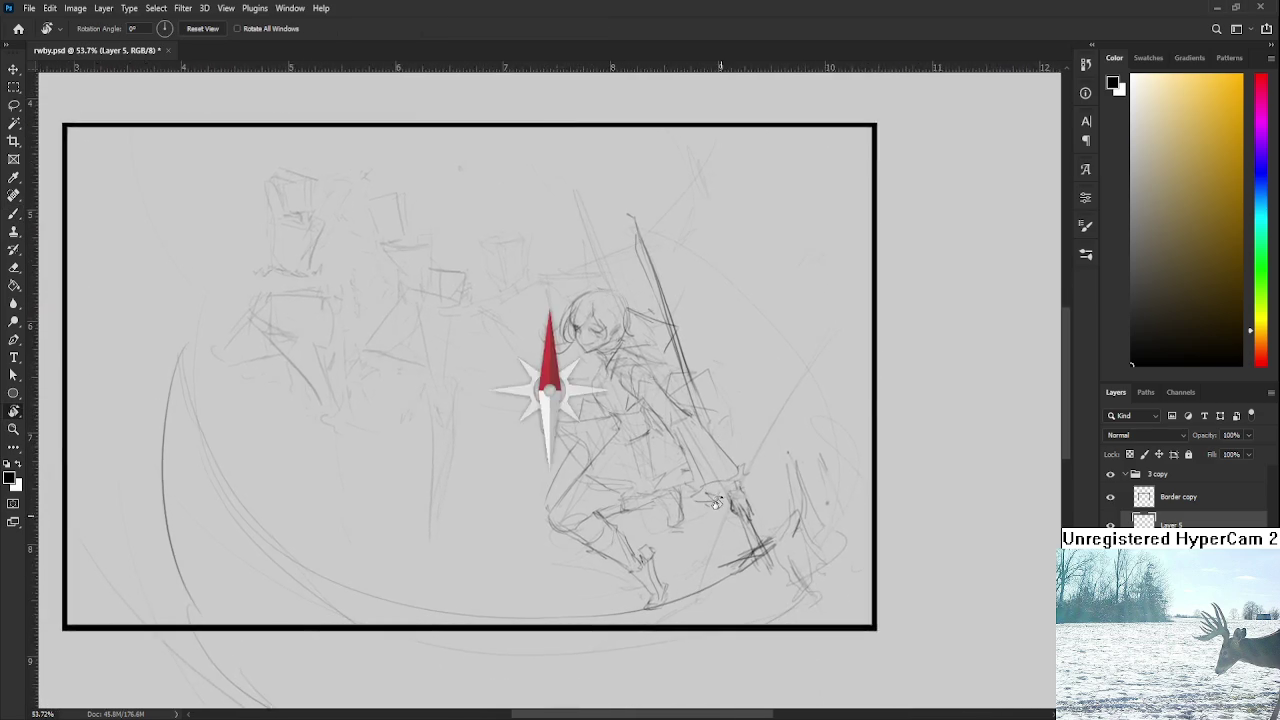
scroll(715, 503, "down", 4)
scroll(715, 503, "down", 1)
key("b")
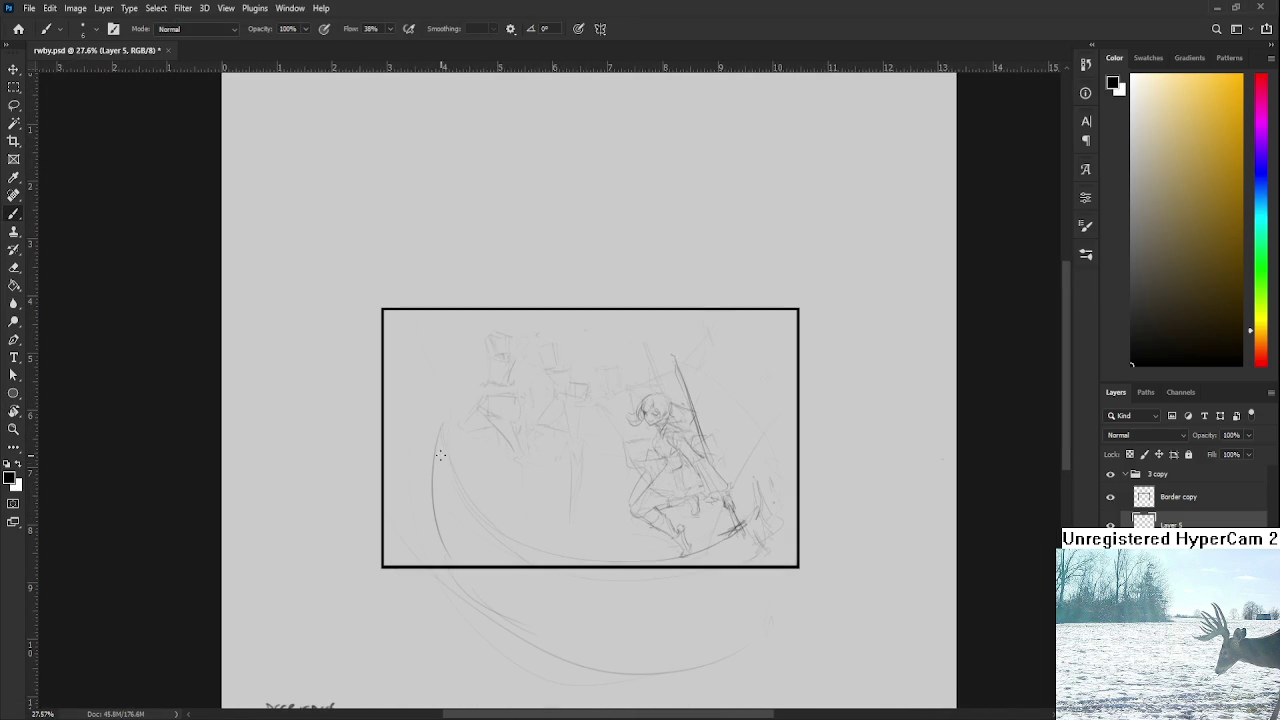
key("e")
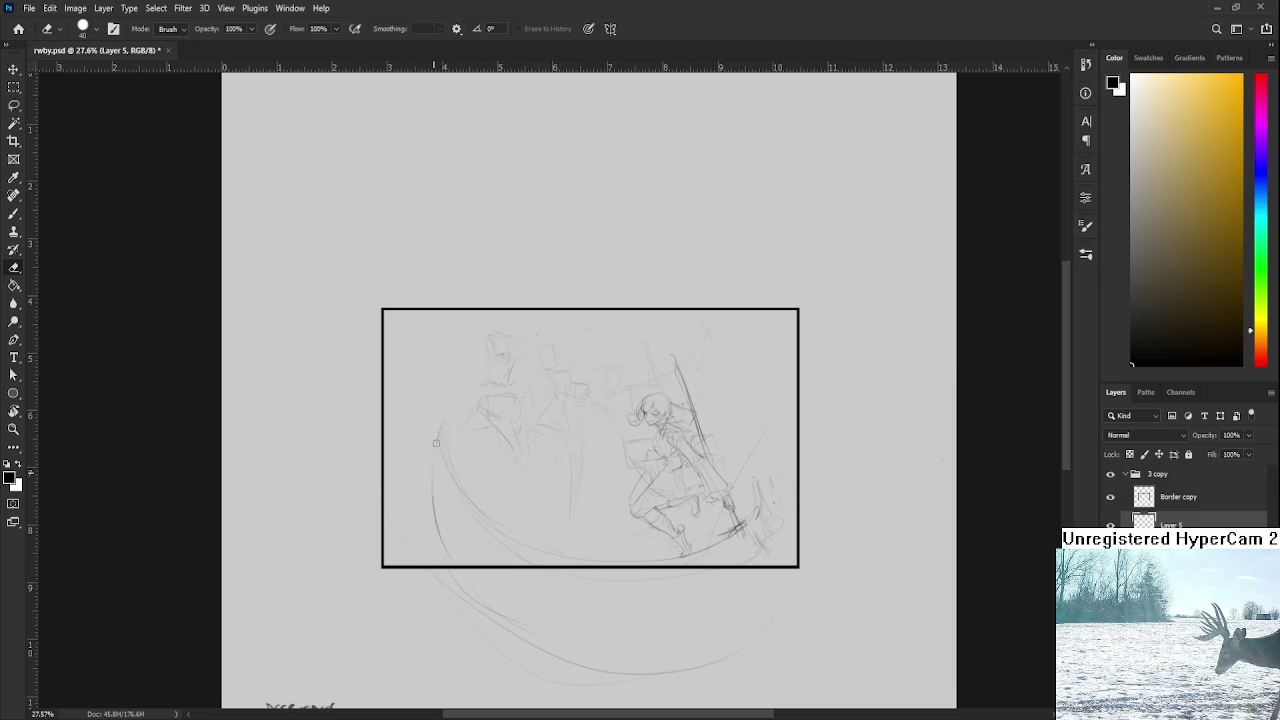
key("b")
left_click_drag(440, 466, 472, 564)
key("ctrl+z")
mouse_move(436, 427)
left_mouse_down()
mouse_move(478, 530)
mouse_move(518, 532)
left_mouse_up()
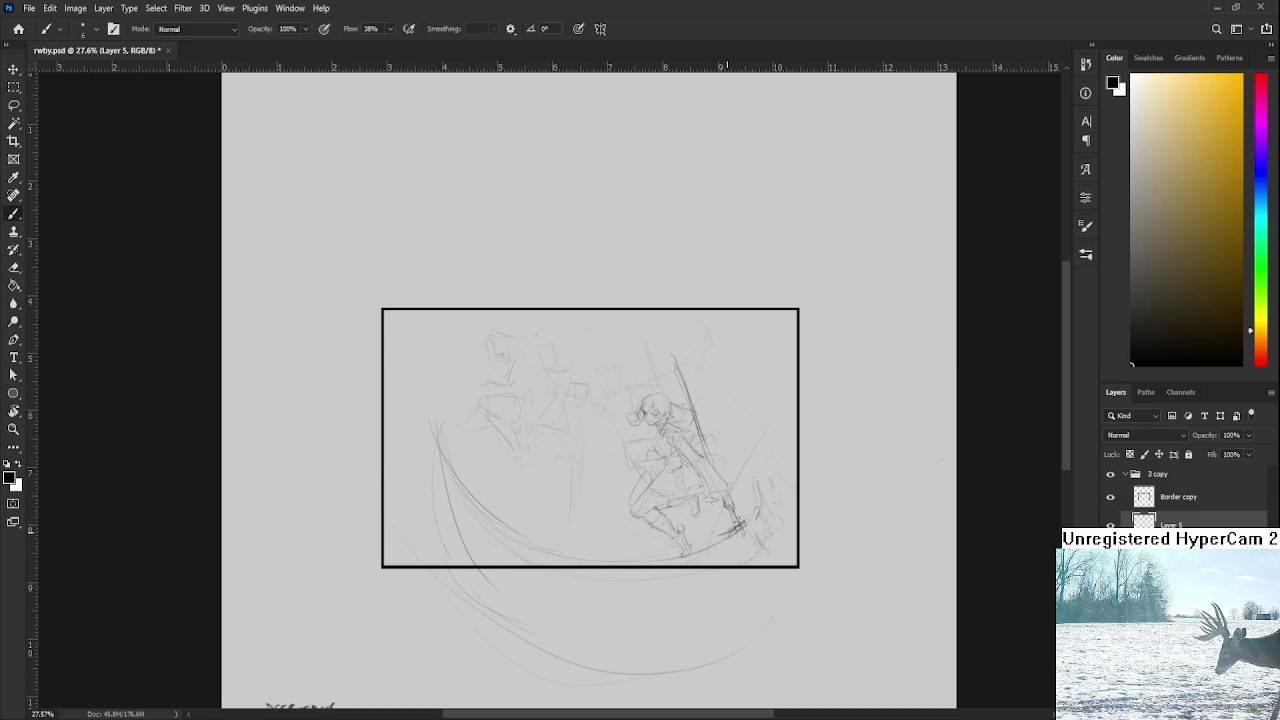
Step: Darken the blade's arc and add sweeping curves along its lower left on a tilted canvas
key("e")
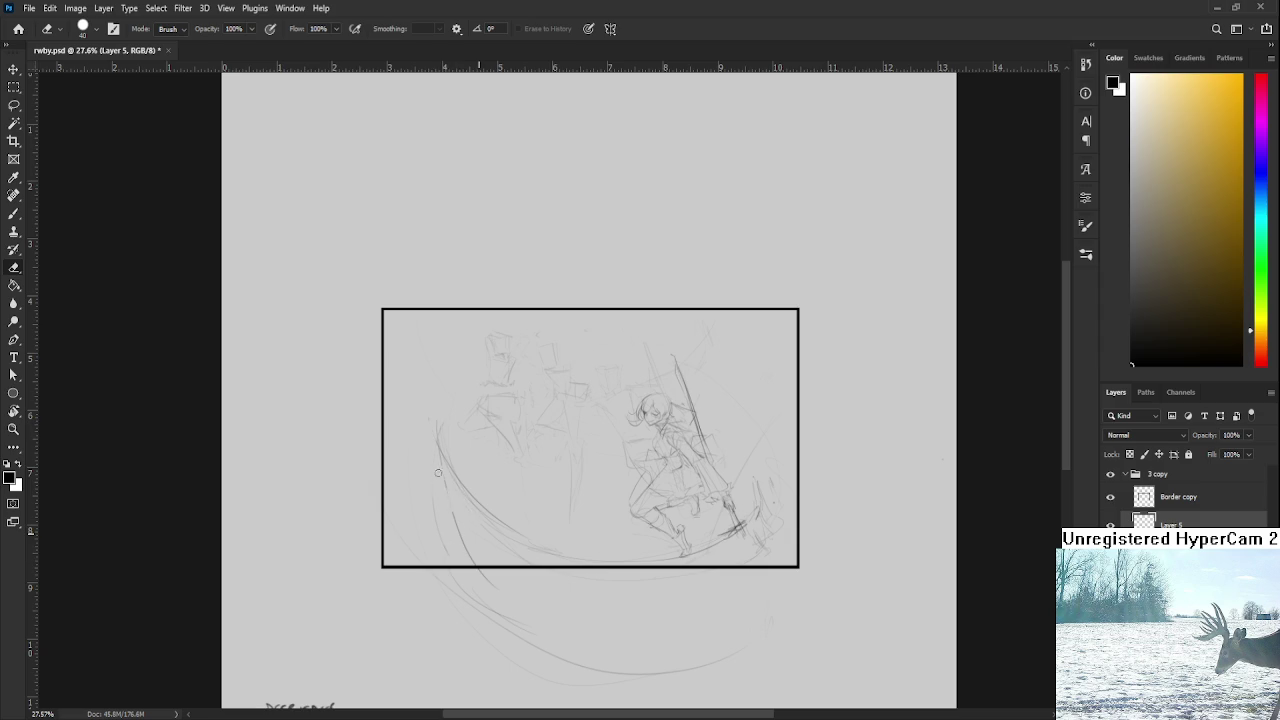
key("b")
left_click_drag(470, 508, 548, 554)
mouse_move(695, 420)
left_mouse_down()
mouse_move(632, 473)
mouse_move(617, 433)
left_mouse_up()
key("e")
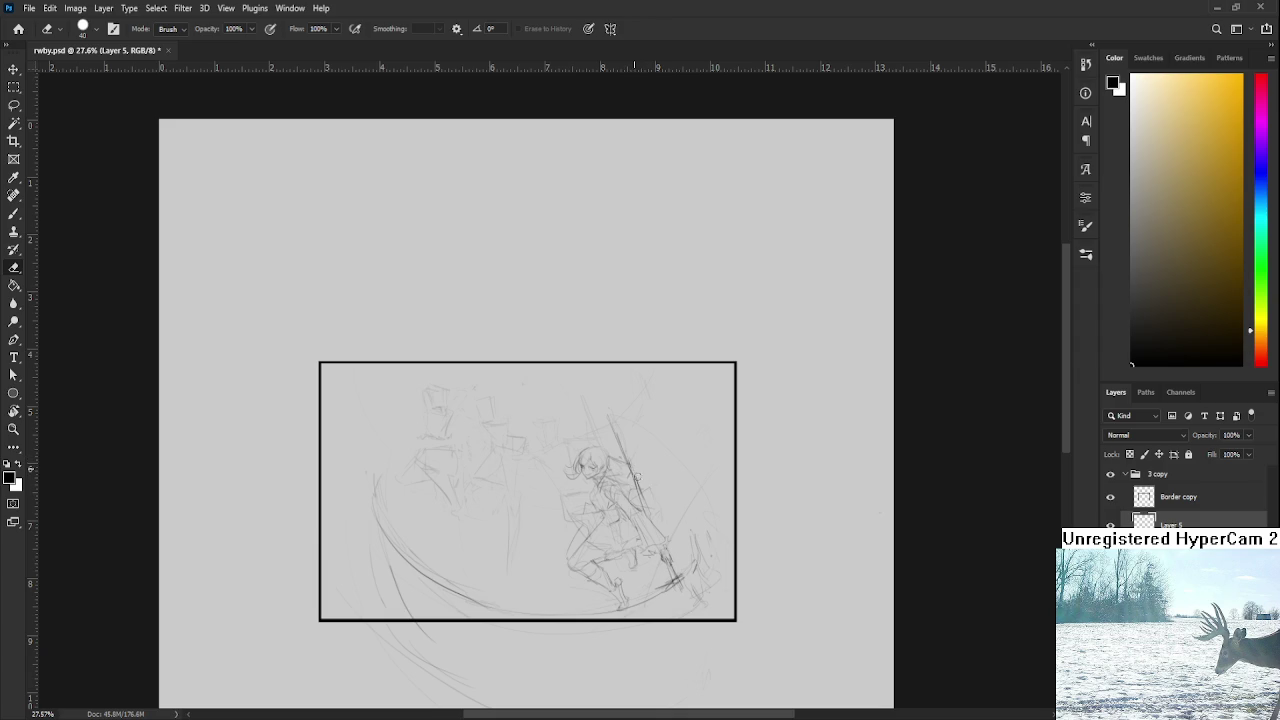
key("b")
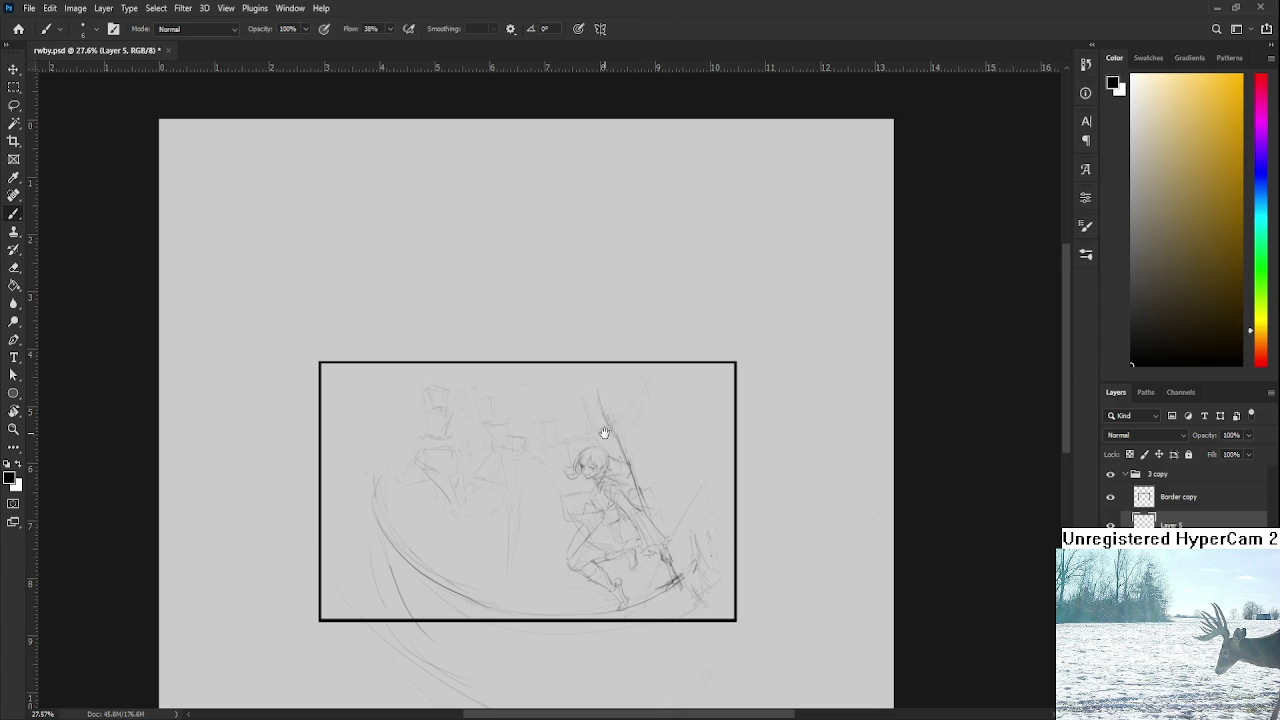
key("r")
mouse_move(604, 418)
left_mouse_down()
mouse_move(588, 468)
mouse_move(614, 449)
left_mouse_up()
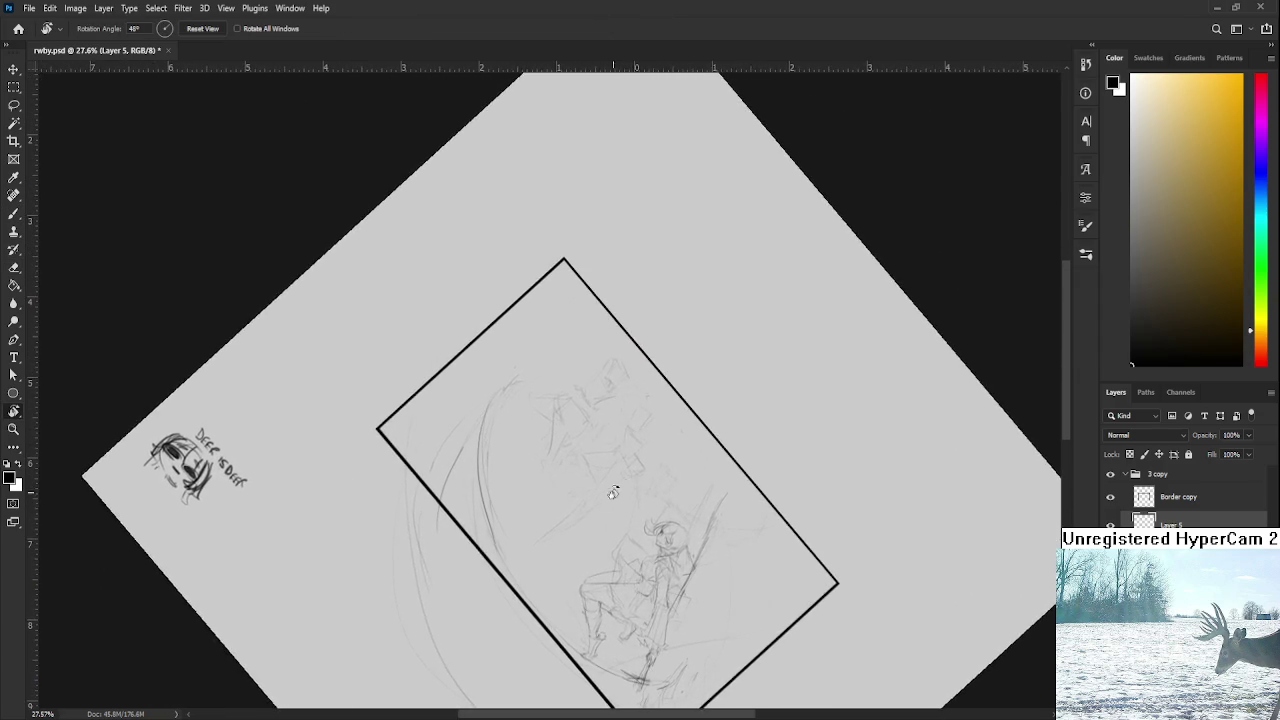
left_click_drag(519, 457, 546, 538)
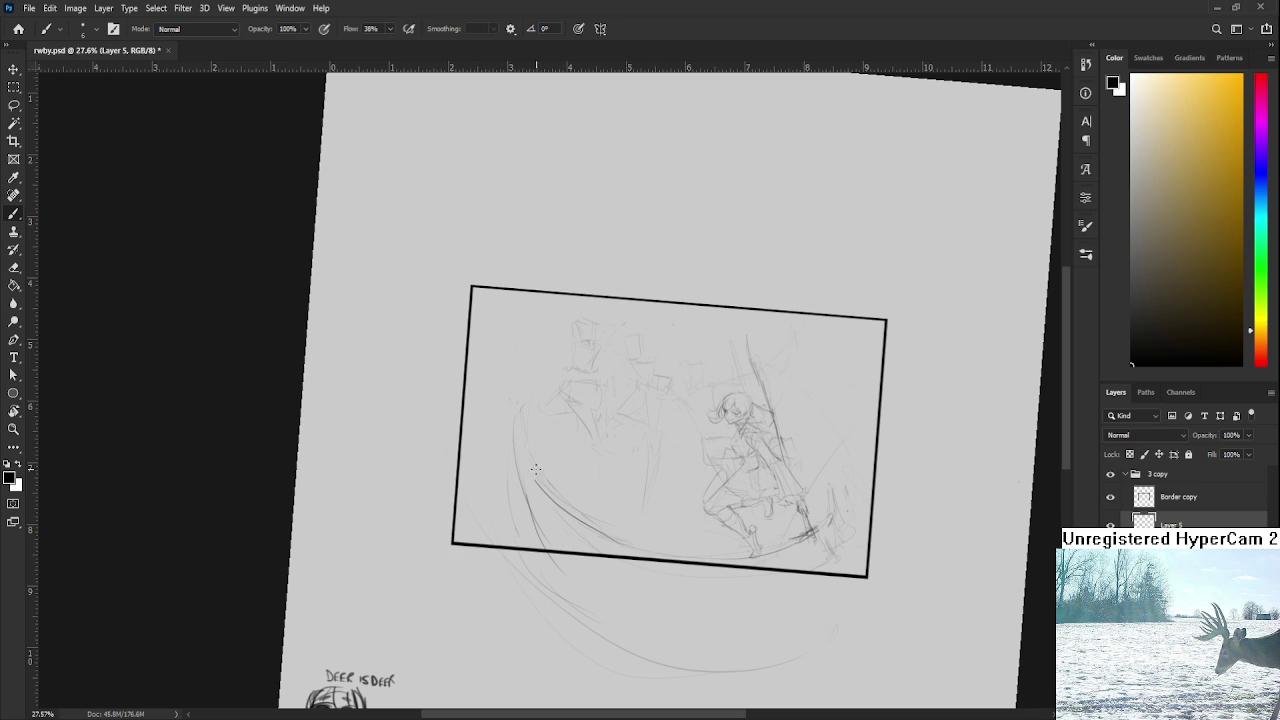
mouse_move(521, 438)
left_mouse_down()
mouse_move(572, 528)
mouse_move(605, 539)
left_mouse_up()
Step: Draw dark curves down the blade's outer edge, erasing parts of the lower strokes
key("r")
mouse_move(640, 570)
left_mouse_down()
mouse_move(711, 592)
mouse_move(461, 594)
left_mouse_up()
key("b")
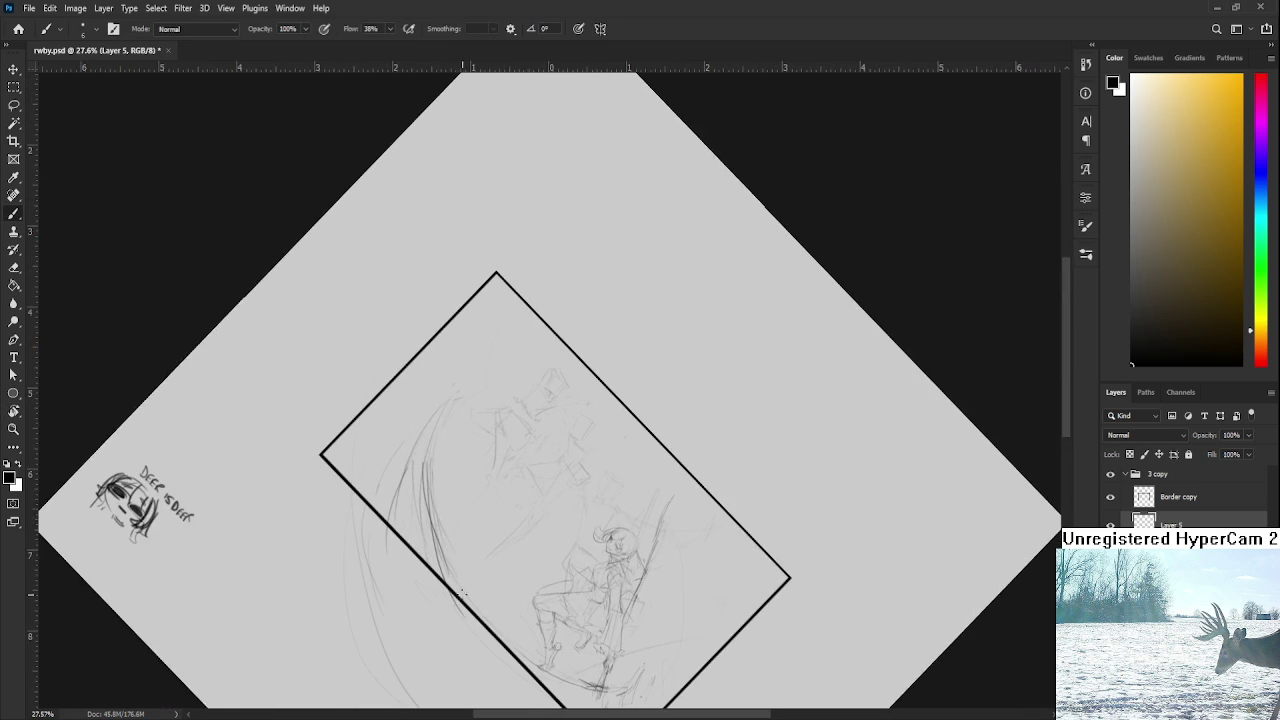
left_click_drag(434, 436, 463, 592)
key("r")
left_click_drag(450, 383, 500, 460)
key("e")
mouse_move(582, 560)
left_mouse_down()
mouse_move(582, 573)
mouse_move(460, 540)
left_mouse_up()
key("r")
key("b")
left_click_drag(496, 598, 463, 440)
left_click_drag(464, 527, 494, 592)
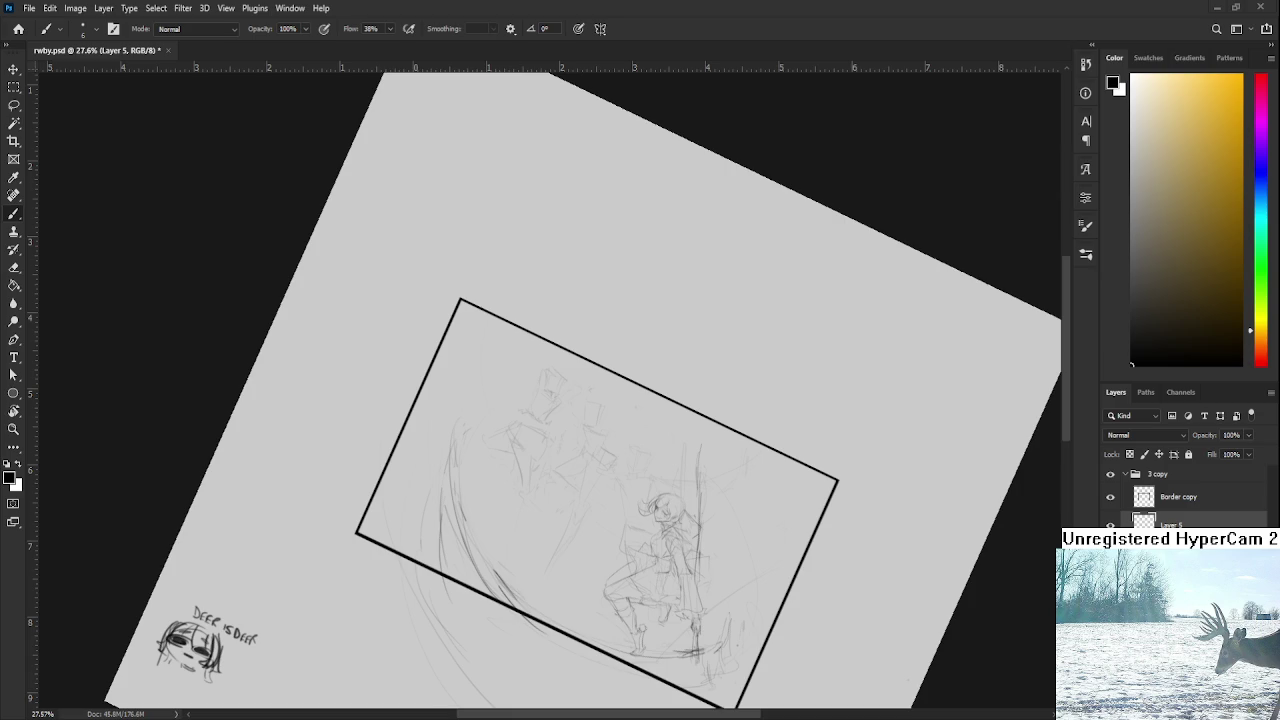
Step: Erase and lighten stray strokes near the frame's lower-left edge
key("r")
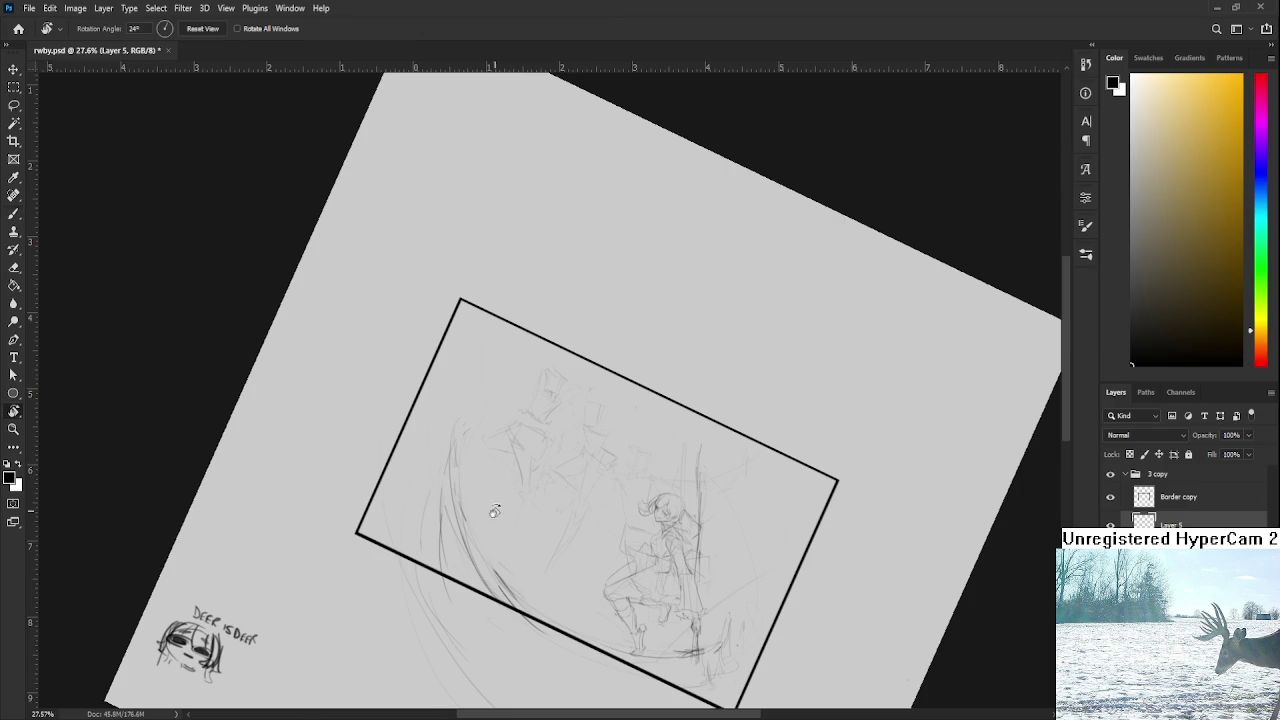
left_click_drag(512, 510, 470, 477)
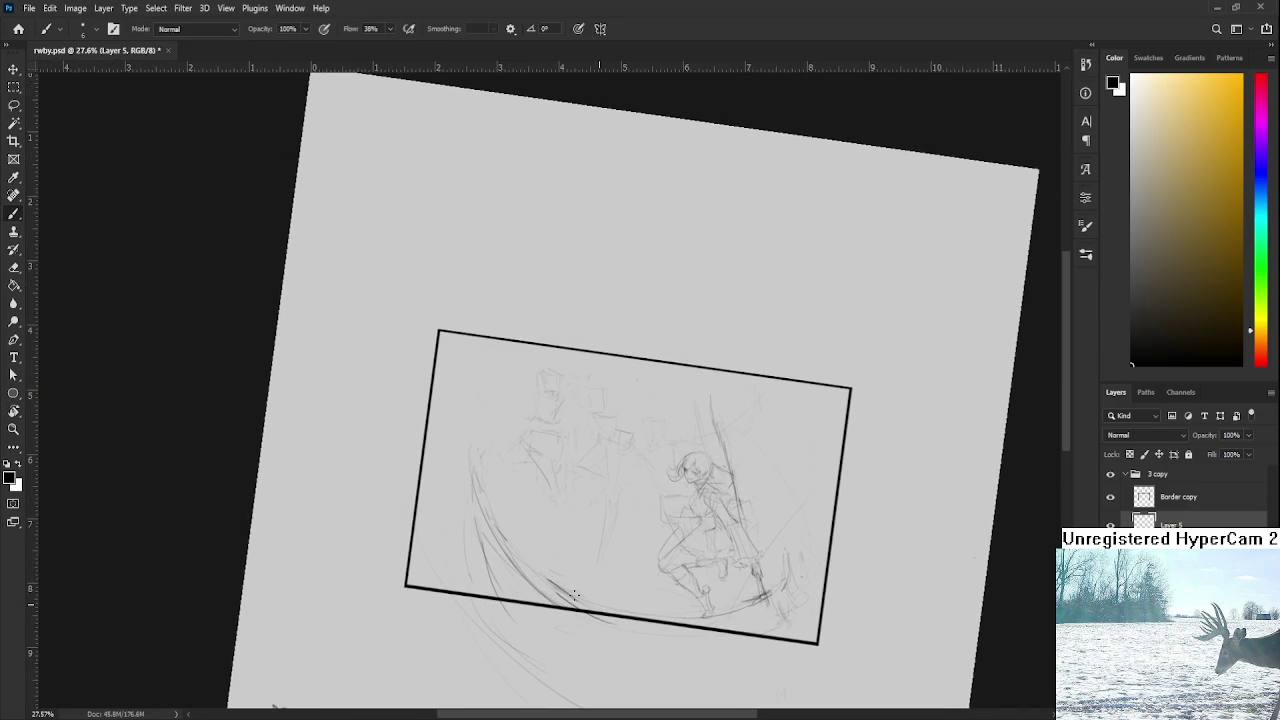
key("r")
mouse_move(581, 605)
left_mouse_down()
mouse_move(554, 578)
mouse_move(572, 577)
left_mouse_up()
key("e")
mouse_move(478, 520)
left_mouse_down()
mouse_move(541, 574)
mouse_move(470, 505)
left_mouse_up()
mouse_move(485, 560)
left_mouse_down()
mouse_move(465, 505)
mouse_move(543, 570)
left_mouse_up()
key("b")
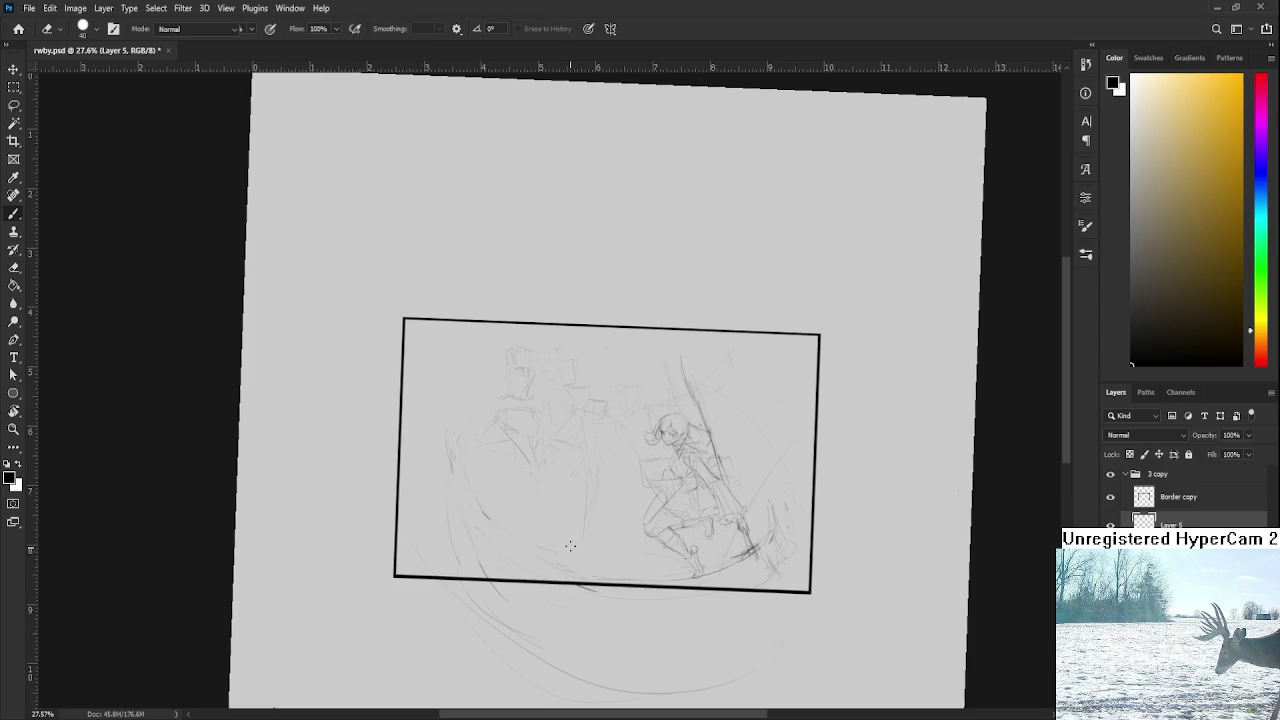
Step: Try several long curves along the frame's bottom edge, undoing failed attempts
left_click_drag(727, 578, 592, 592)
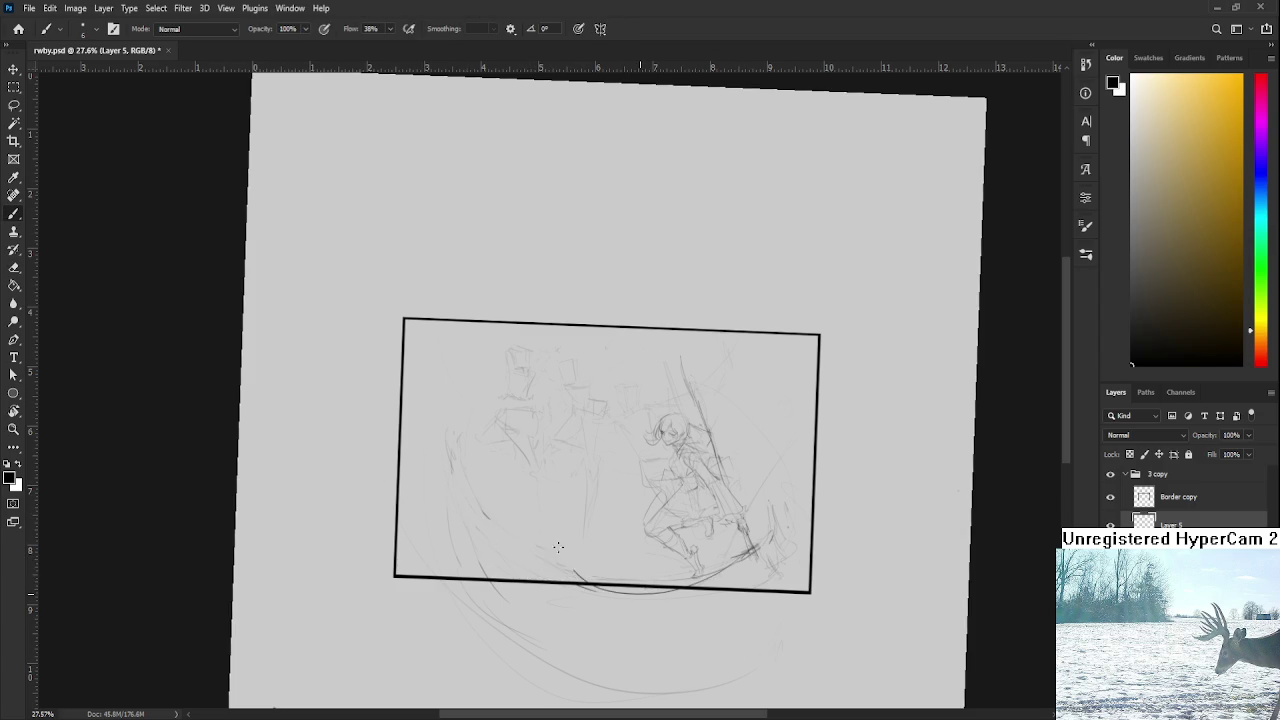
key("ctrl+z")
left_click_drag(512, 452, 725, 615)
key("ctrl+z")
left_click_drag(482, 484, 712, 566)
key("ctrl+z")
left_click_drag(482, 490, 736, 556)
Step: Redraw the blade's inner arc in the lower left over repeated attempts
left_click_drag(505, 448, 560, 572)
key("ctrl+z")
left_click_drag(502, 425, 567, 573)
key("ctrl+z")
mouse_move(497, 436)
left_mouse_down()
mouse_move(510, 600)
mouse_move(478, 560)
left_mouse_up()
key("ctrl+z")
mouse_move(500, 426)
left_mouse_down()
mouse_move(476, 566)
mouse_move(530, 562)
left_mouse_up()
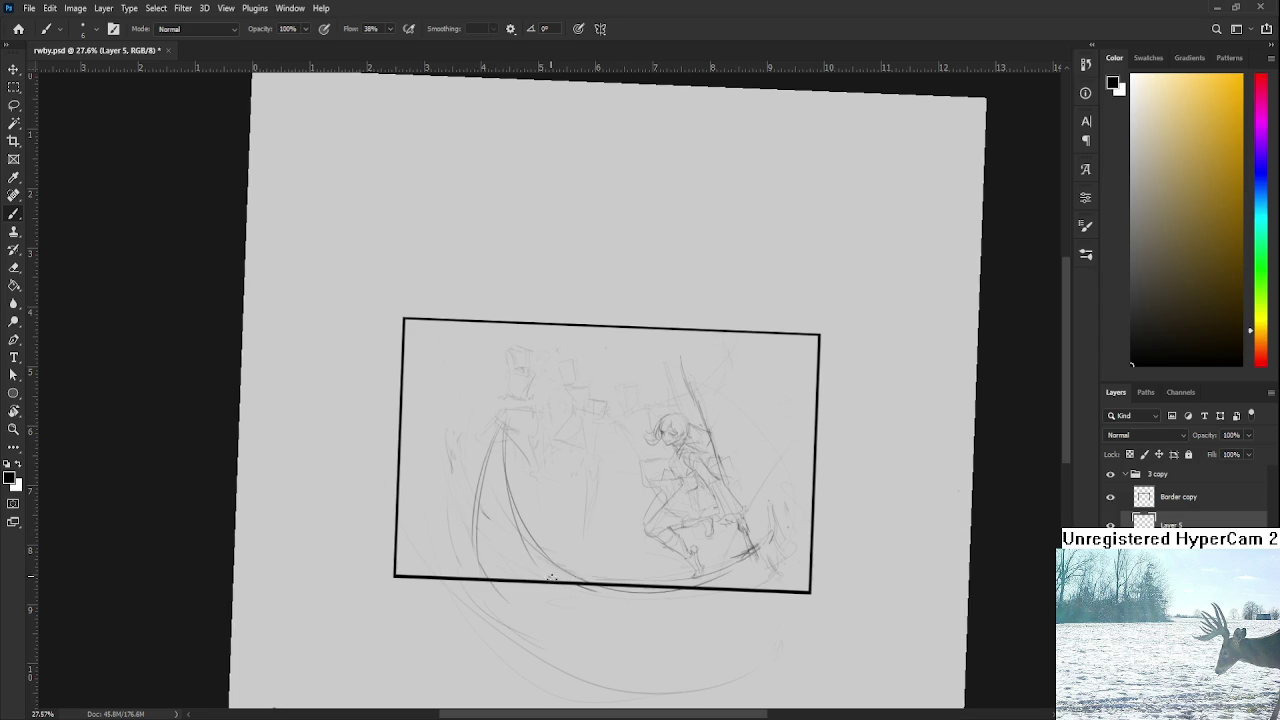
left_click_drag(506, 440, 570, 580)
key("ctrl+z")
mouse_move(505, 448)
left_mouse_down()
mouse_move(570, 580)
mouse_move(702, 585)
mouse_move(660, 570)
left_mouse_up()
Step: Straighten the canvas upright and add pencil strokes along the blade's curve
key("r")
key("e")
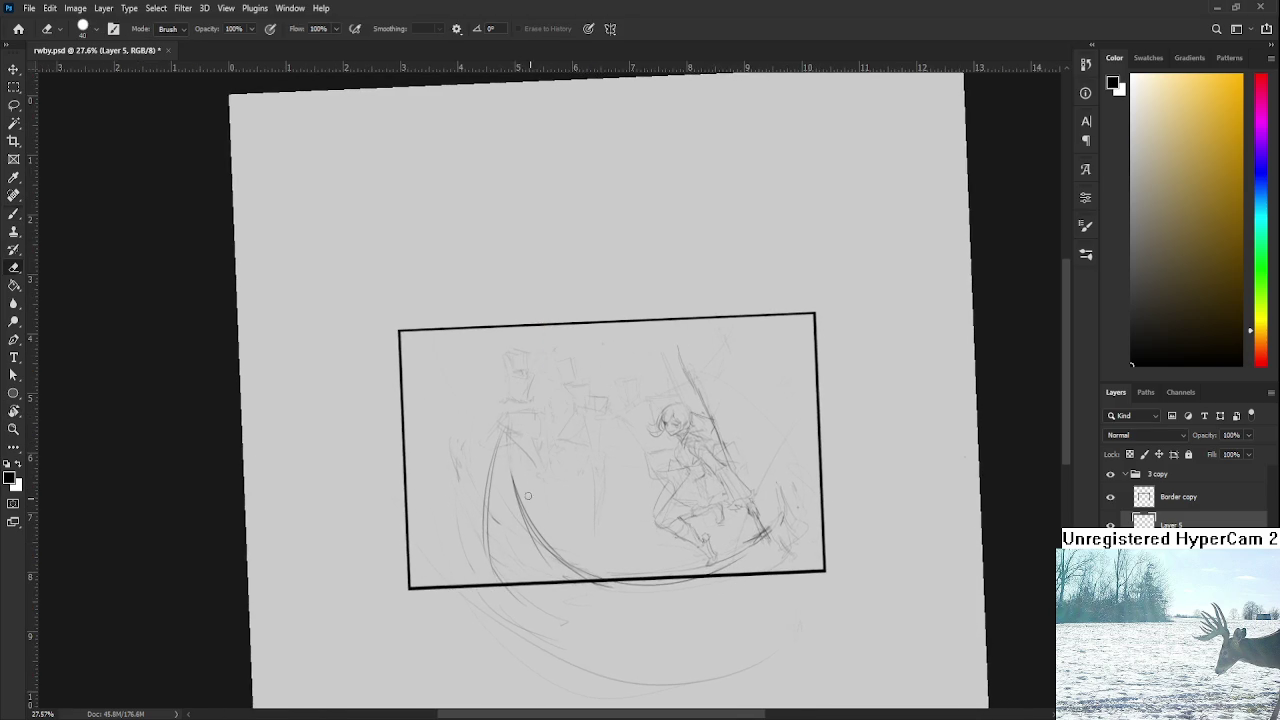
key("b")
key("r")
left_click_drag(647, 524, 688, 545)
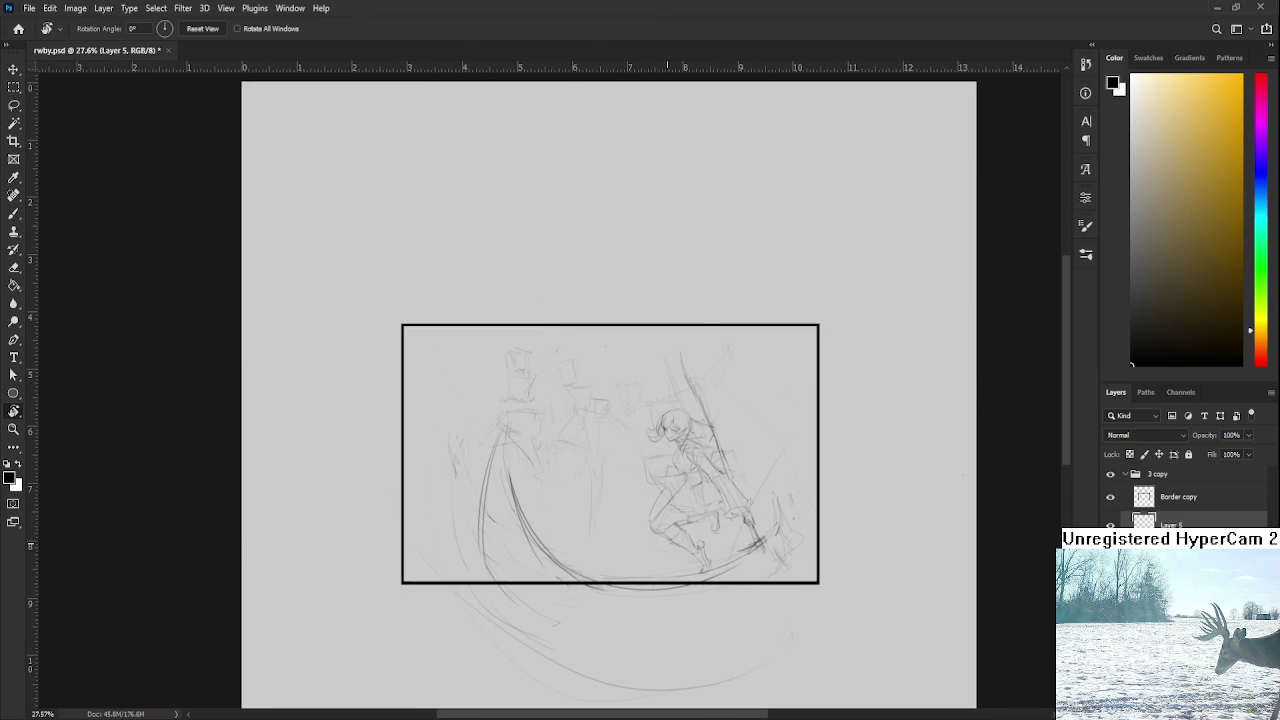
key("e")
key("b")
left_click_drag(482, 532, 492, 578)
left_click_drag(508, 488, 535, 527)
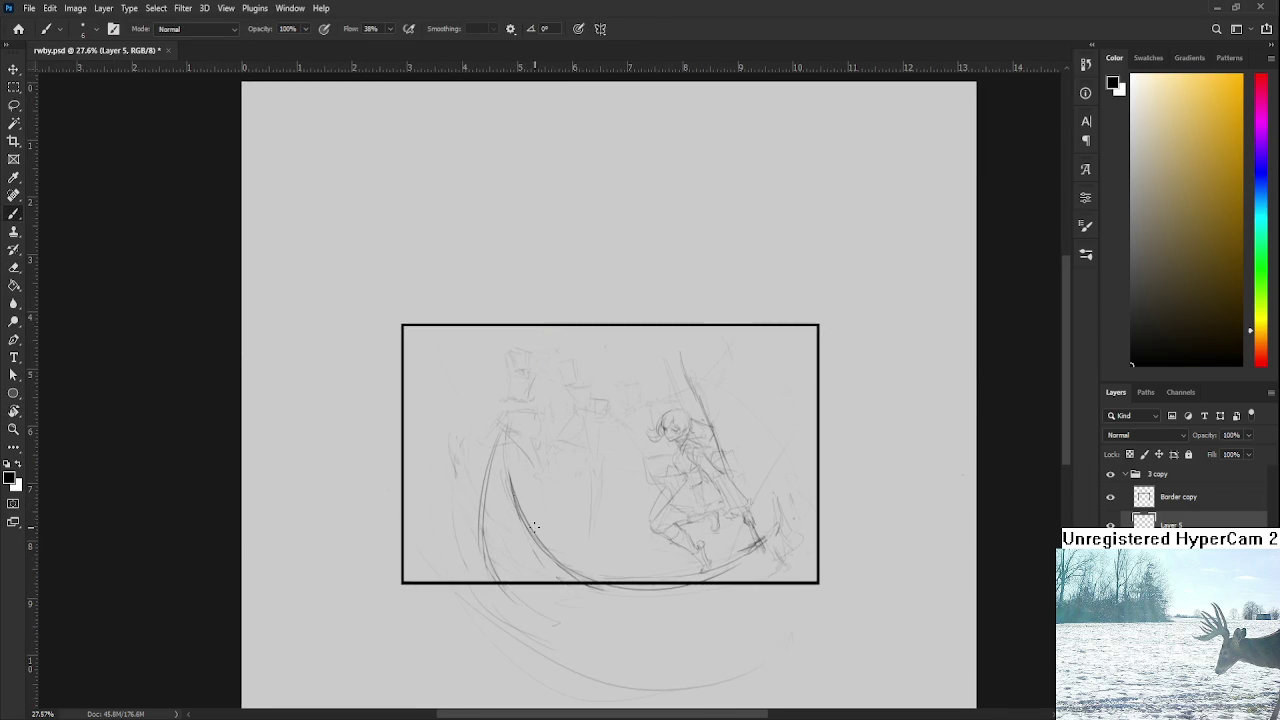
Step: Sketch a faint arc on a rotated canvas, then darken the blade's curve upright
key("r")
left_click_drag(609, 456, 462, 552)
left_click_drag(437, 390, 428, 458)
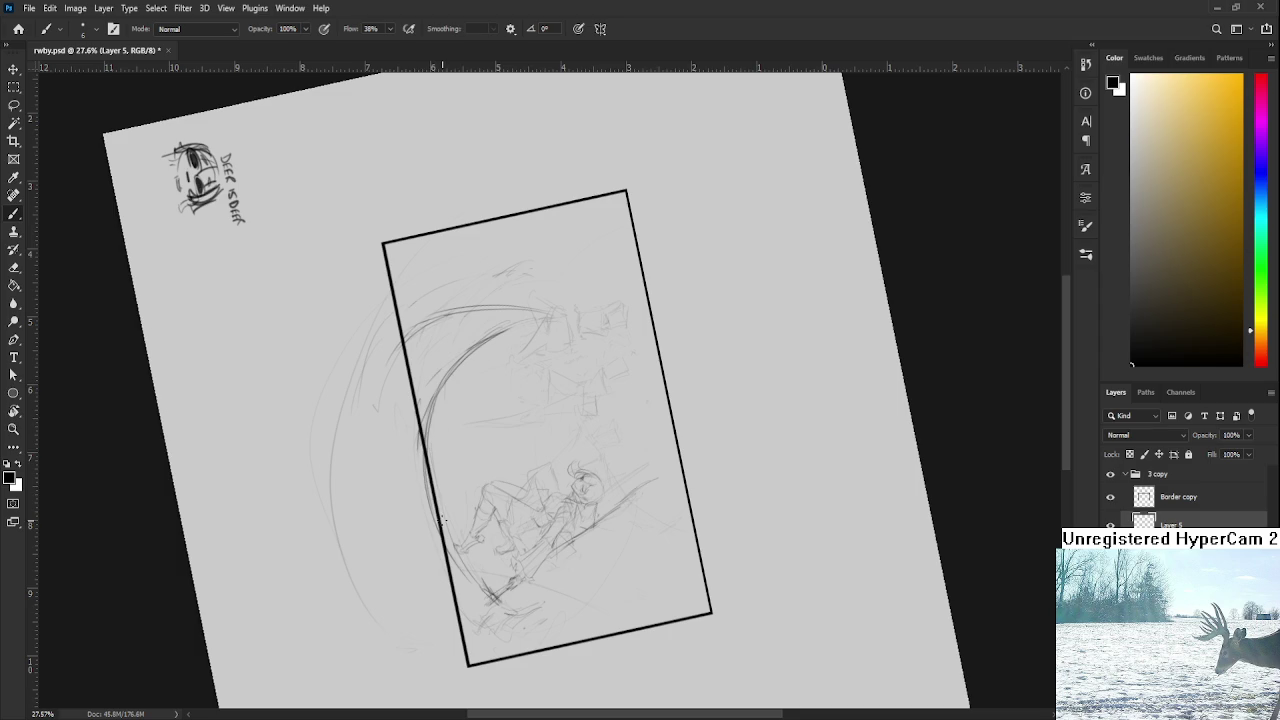
key("r")
left_click_drag(449, 541, 631, 452)
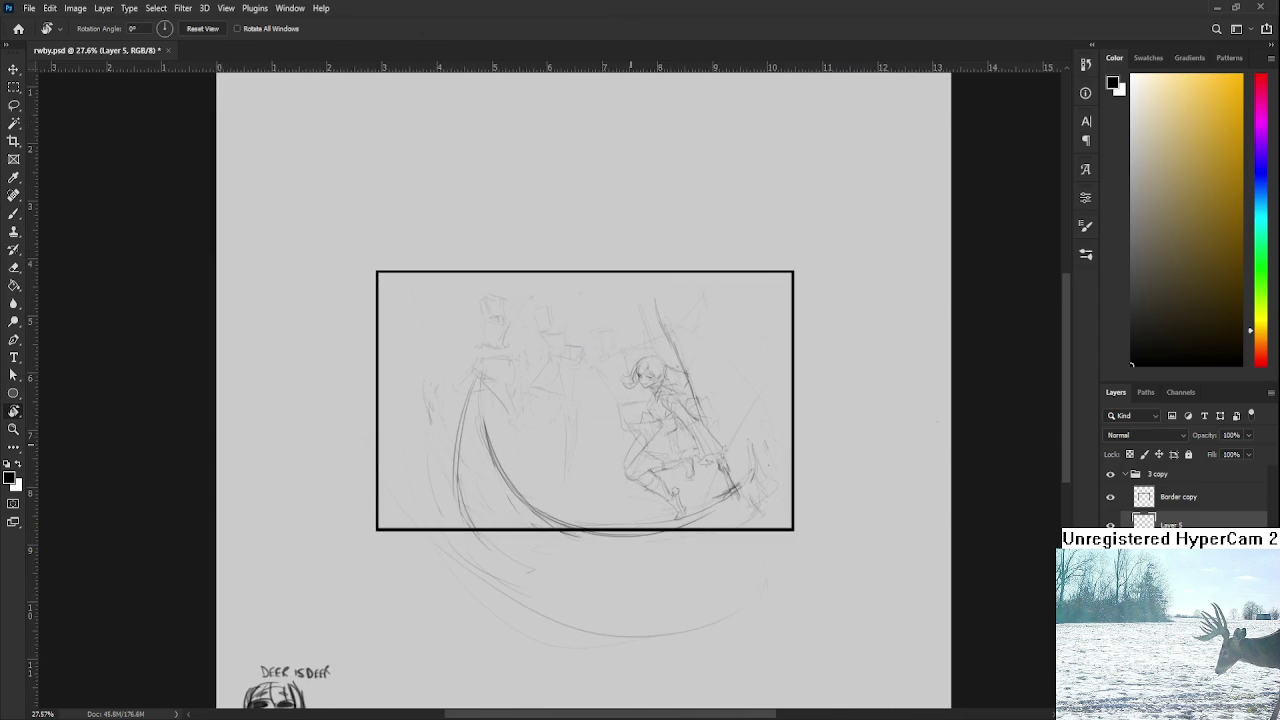
scroll(530, 485, "up", 1)
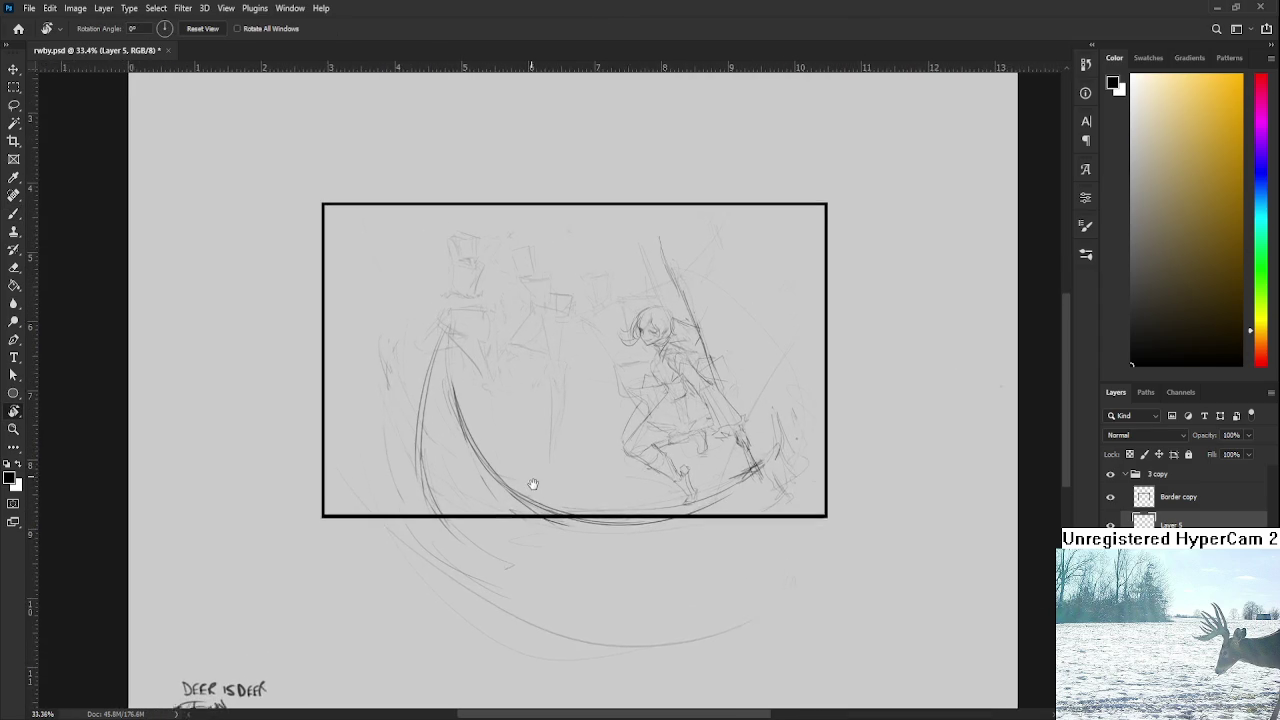
key("e")
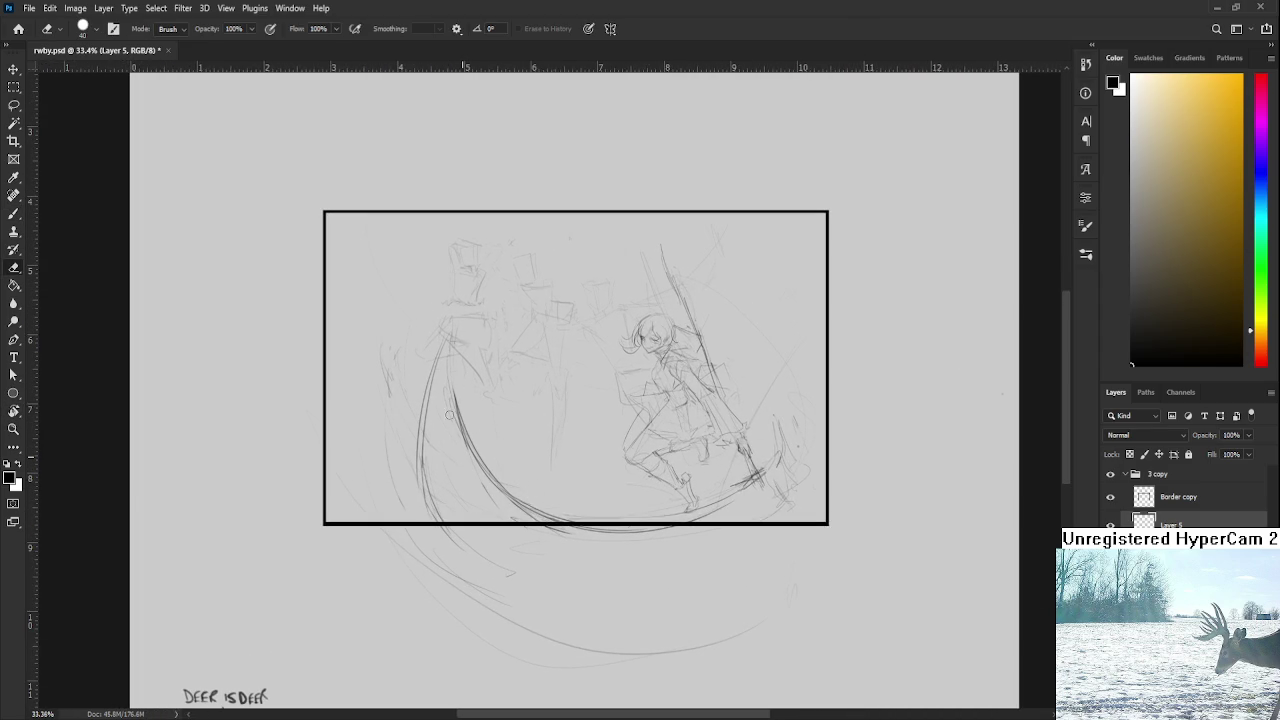
key("b")
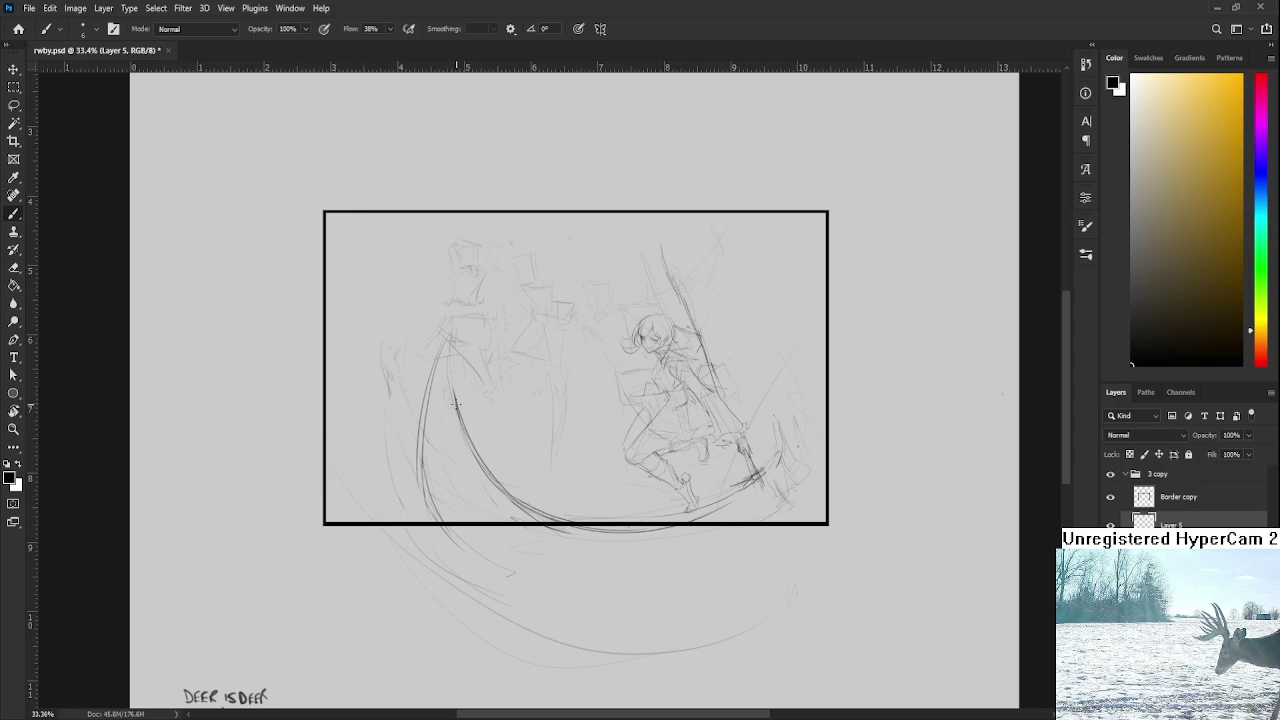
left_click_drag(490, 478, 519, 503)
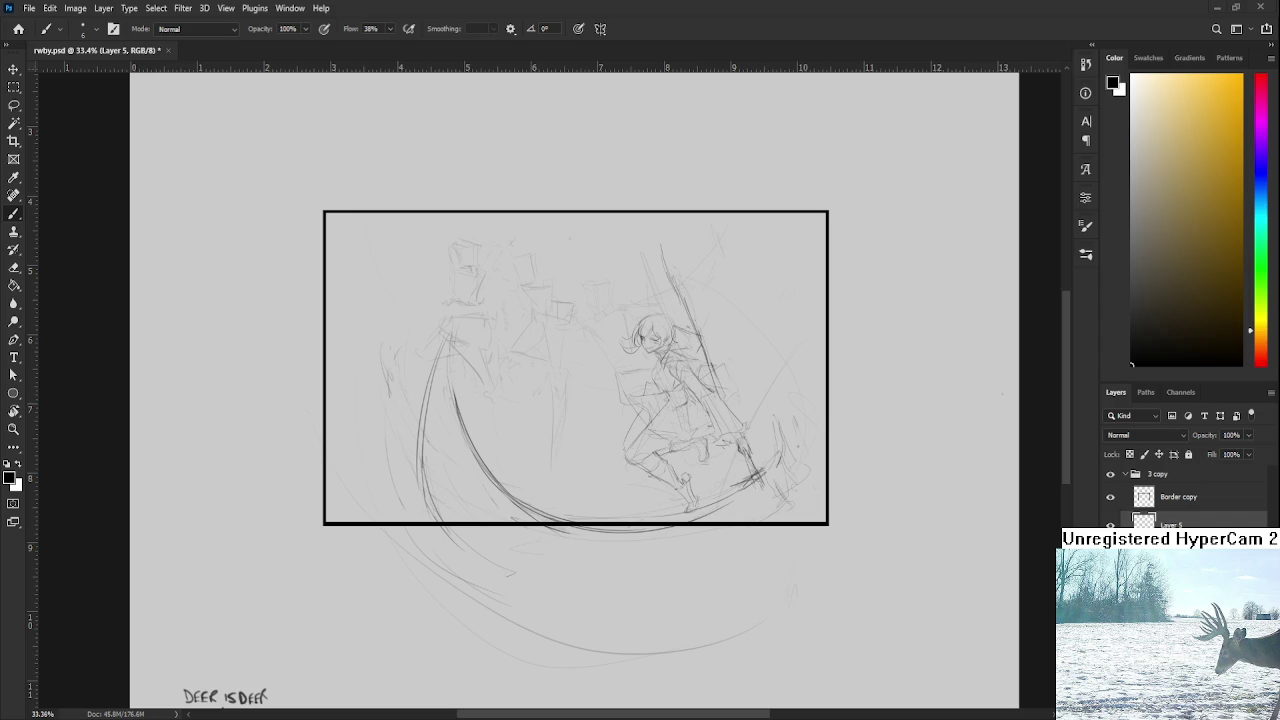
Step: Add a short pencil stroke to the scythe-wielding figure and save rwby.psd
mouse_move(542, 536)
left_mouse_down()
mouse_move(538, 472)
mouse_move(578, 504)
mouse_move(600, 494)
left_mouse_up()
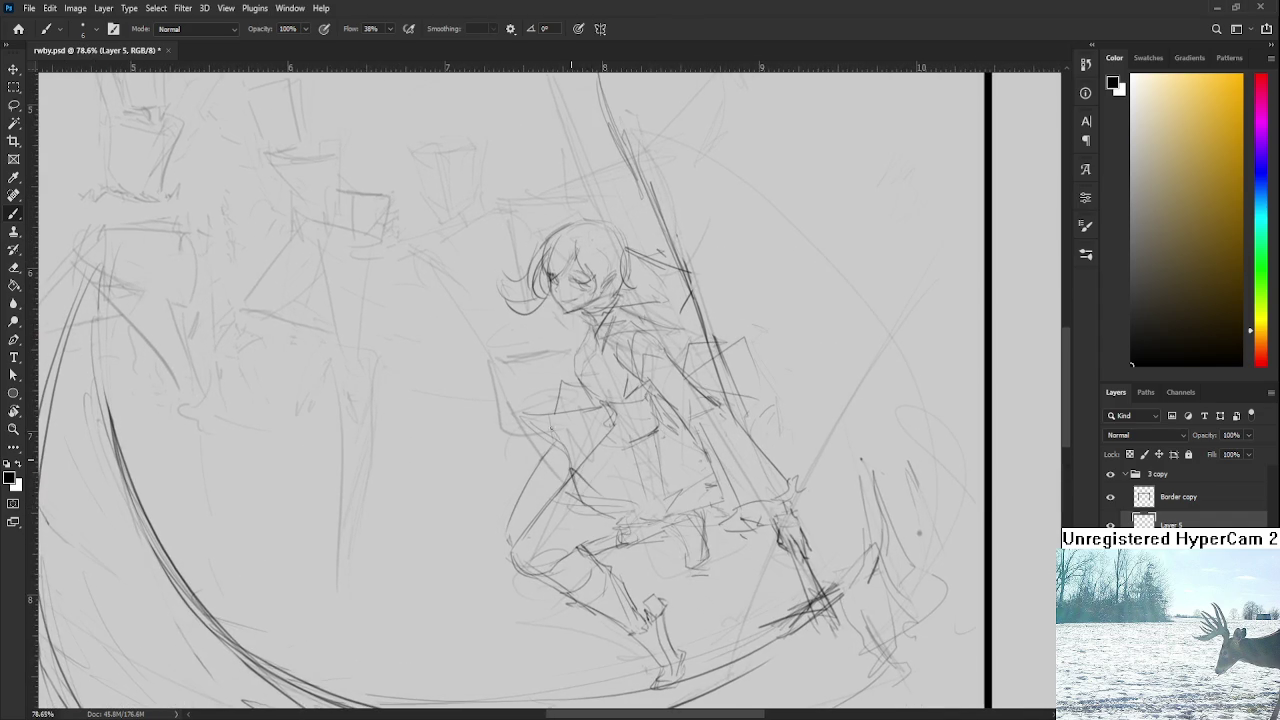
left_click_drag(550, 430, 580, 492)
key("ctrl+s")
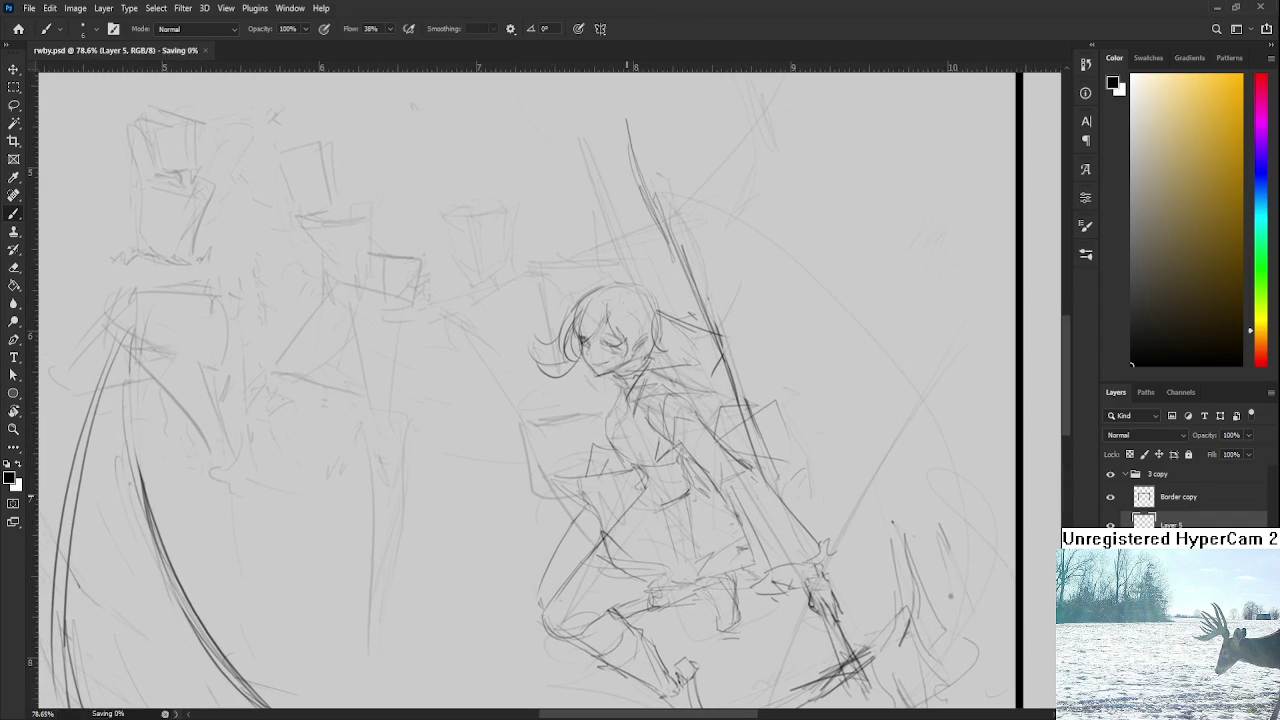
Step: Add a short pencil stroke under the figure's chin
scroll(748, 371, "down", 3)
scroll(748, 371, "up", 1)
scroll(748, 371, "up", 1)
scroll(748, 371, "up", 1)
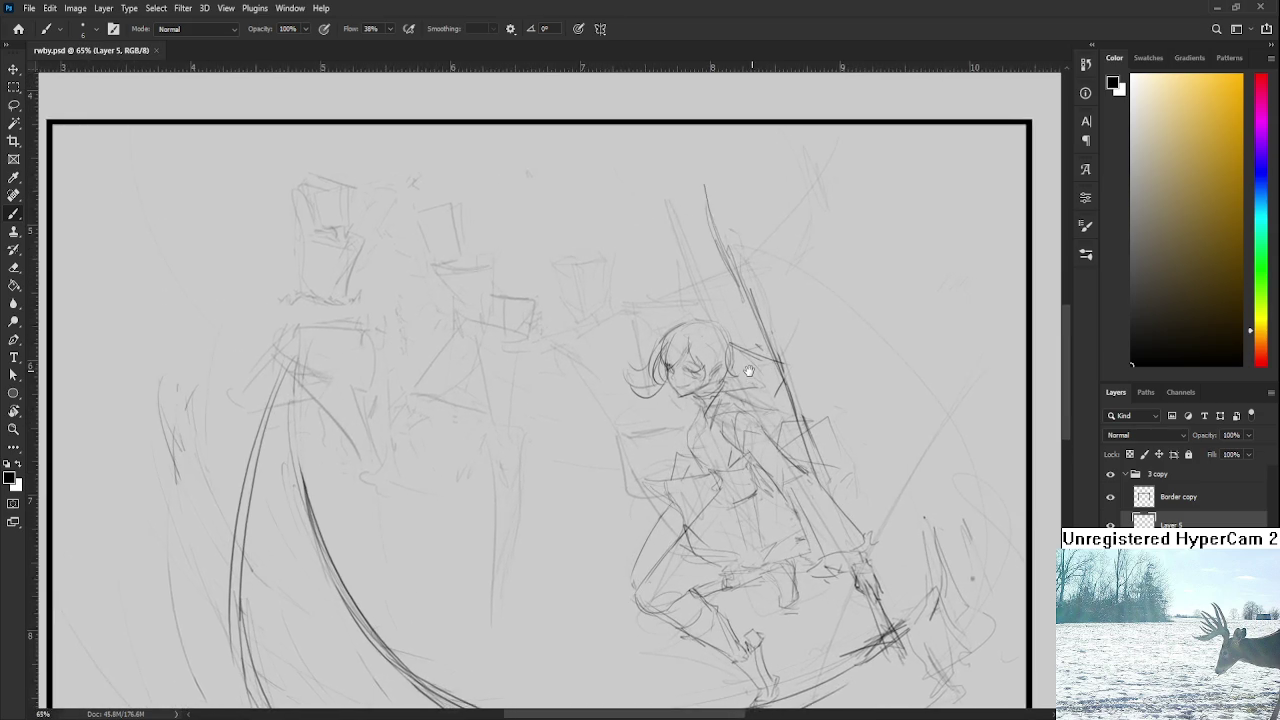
left_click_drag(748, 371, 721, 391)
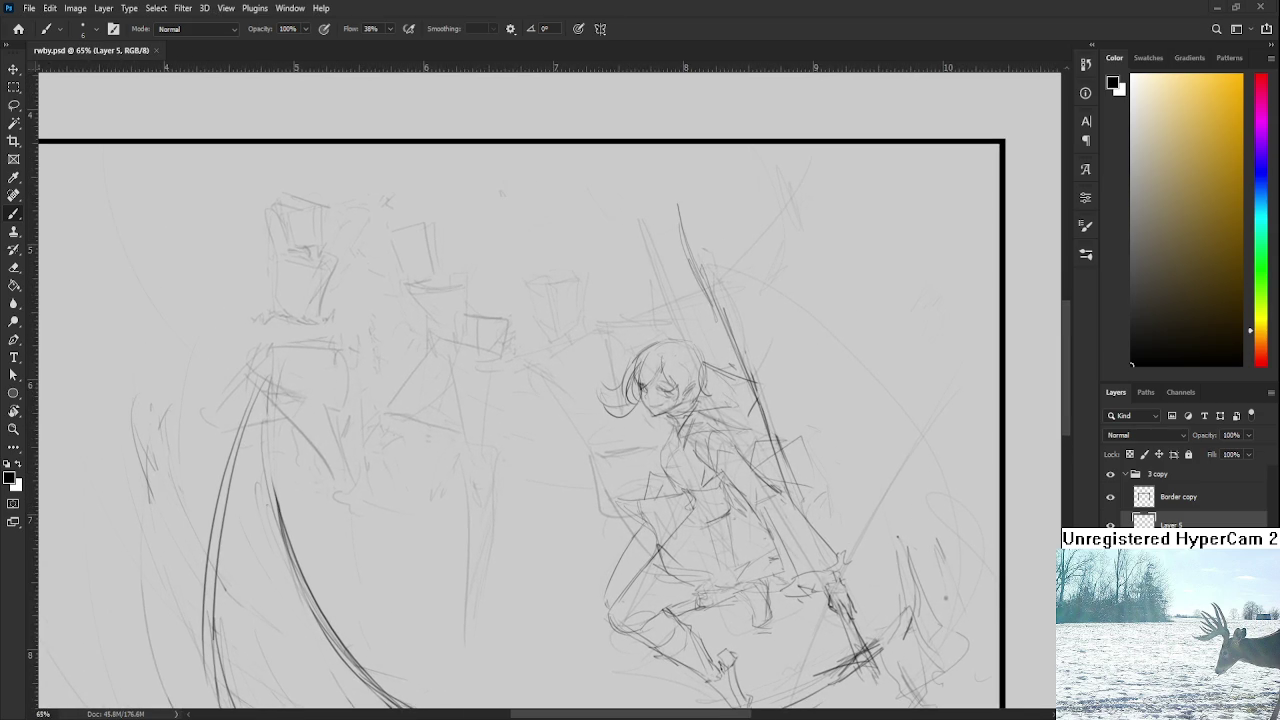
scroll(850, 564, "up", 2)
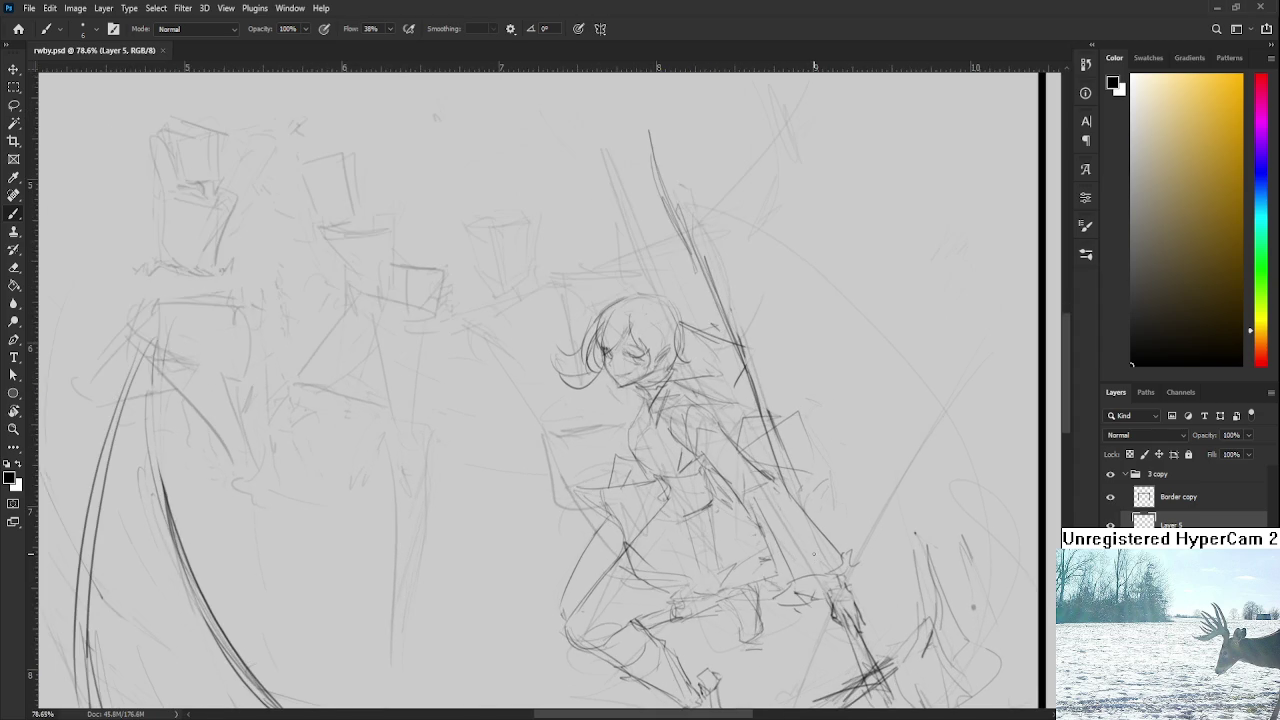
scroll(706, 436, "up", 1)
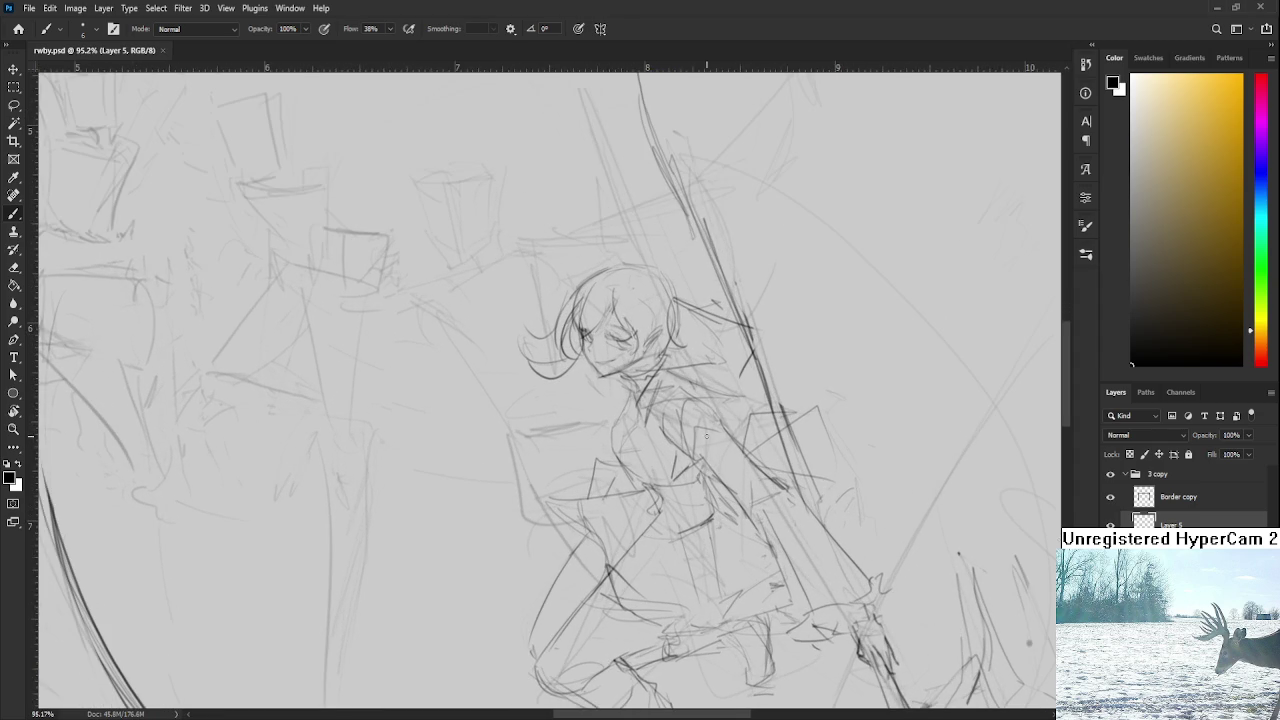
left_click_drag(605, 379, 637, 408)
scroll(637, 404, "down", 5)
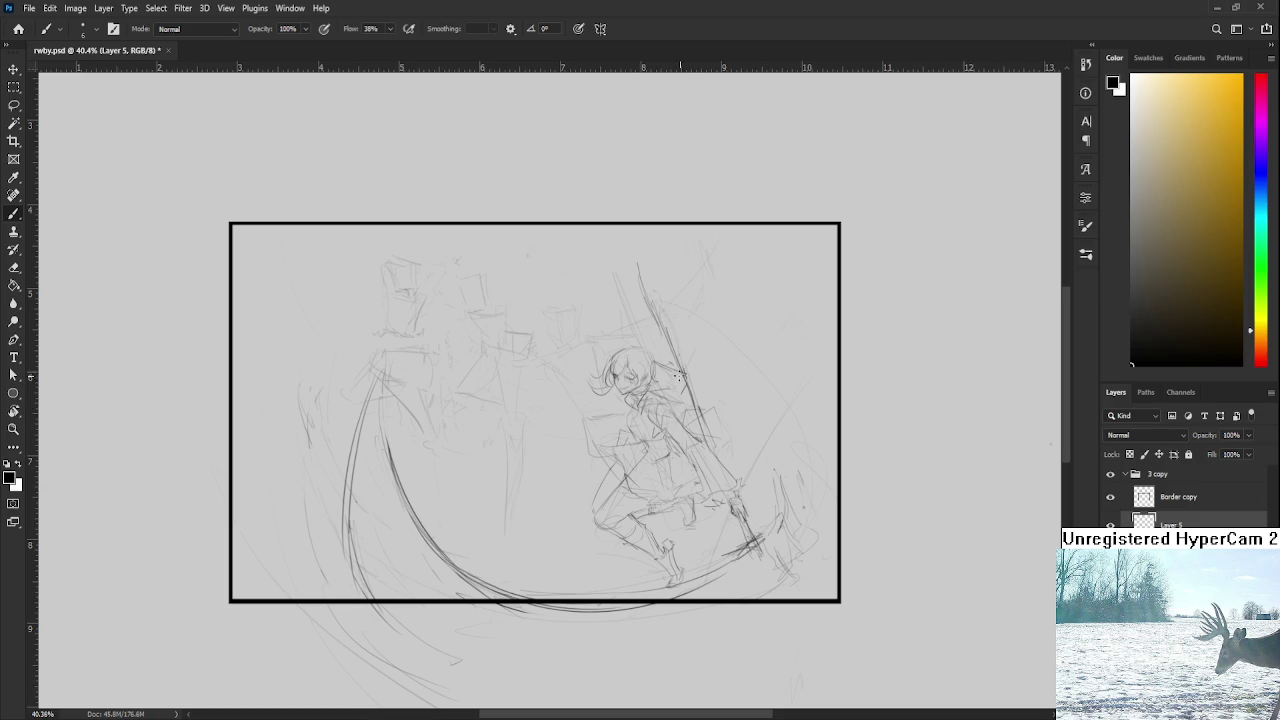
Step: Sketch loose wing-like arcs at the upper right, undoing the first dark attempt
left_click_drag(680, 382, 822, 372)
scroll(814, 444, "down", 2)
left_click_drag(702, 292, 818, 348)
key("ctrl+z")
key("ctrl+z")
mouse_move(734, 402)
left_mouse_down()
mouse_move(708, 302)
mouse_move(760, 378)
left_mouse_up()
mouse_move(716, 306)
left_mouse_down()
mouse_move(808, 350)
mouse_move(816, 445)
mouse_move(801, 506)
left_mouse_up()
Step: Add short strokes along the frame's right edge, then create a new layer
mouse_move(802, 552)
left_mouse_down()
mouse_move(830, 527)
mouse_move(790, 564)
left_mouse_up()
left_click_drag(770, 320, 748, 284)
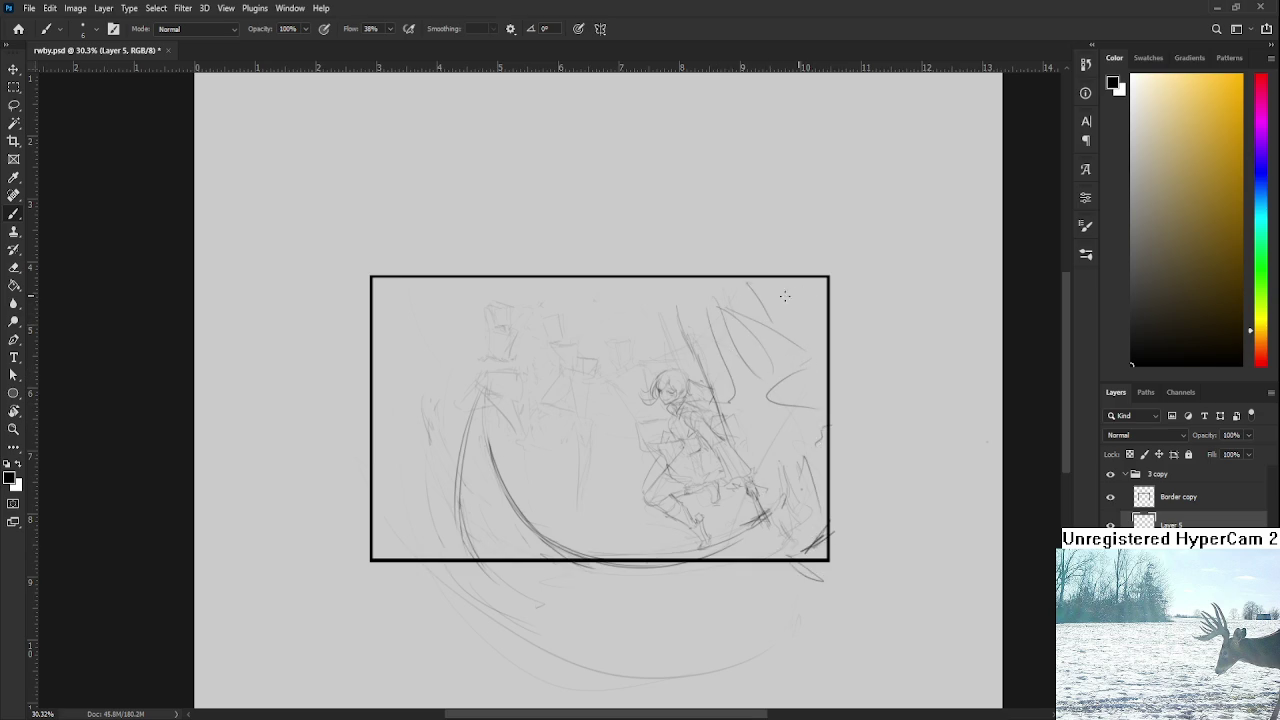
scroll(652, 397, "up", 2)
scroll(652, 397, "up", 1)
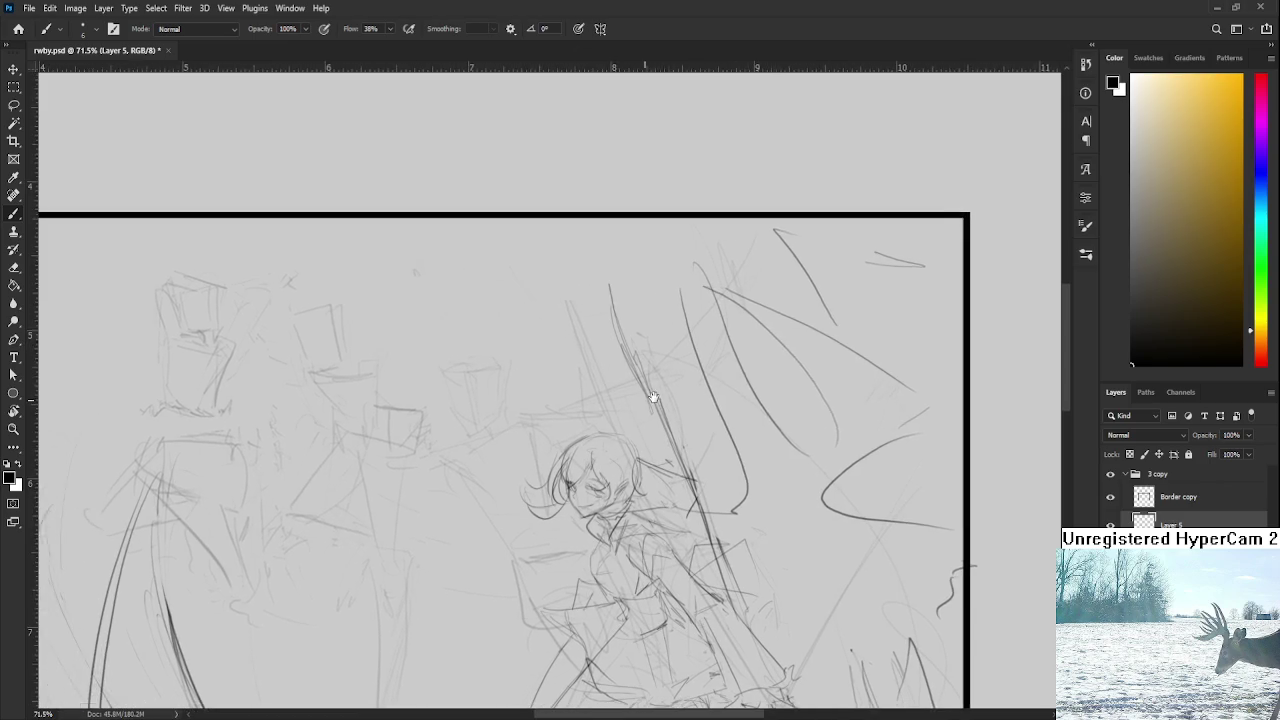
left_click_drag(652, 397, 669, 394)
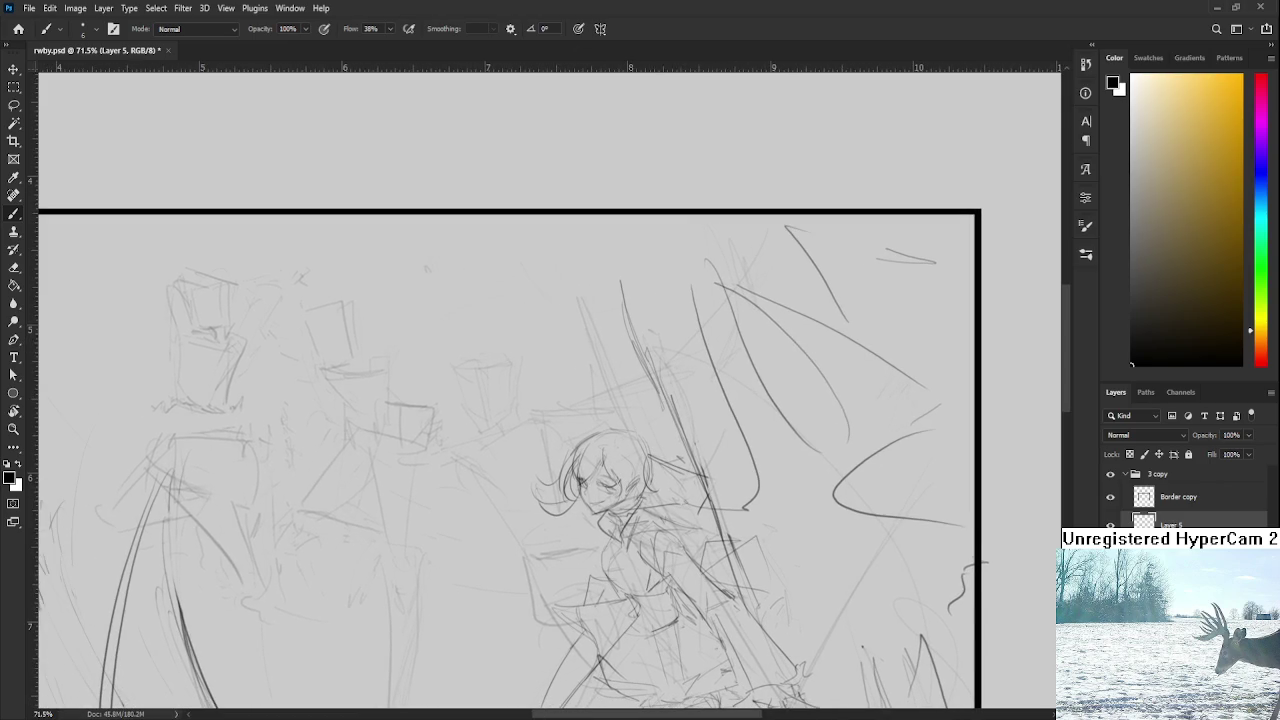
key("ctrl+shift+alt+n")
Step: Zoom in and draw the second face's outline with a curved jaw
scroll(769, 406, "up", 1)
scroll(769, 406, "up", 1)
scroll(769, 406, "up", 1)
scroll(769, 406, "up", 1)
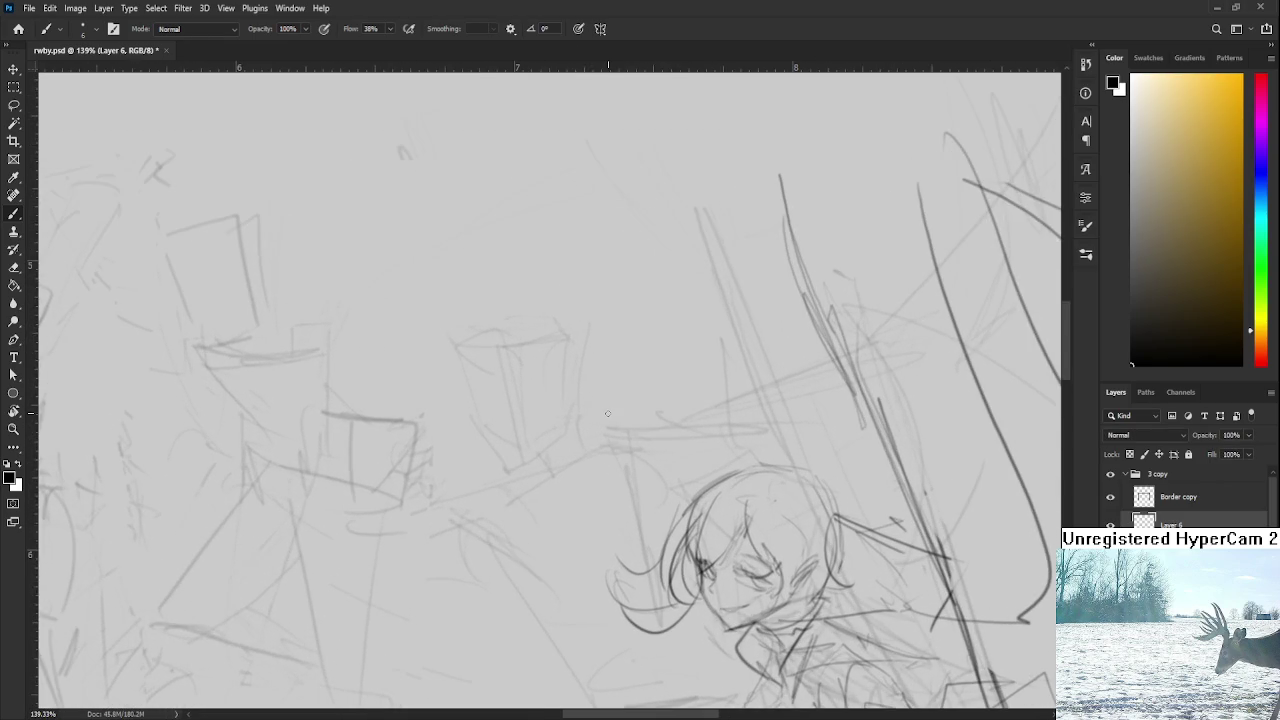
scroll(515, 440, "up", 1)
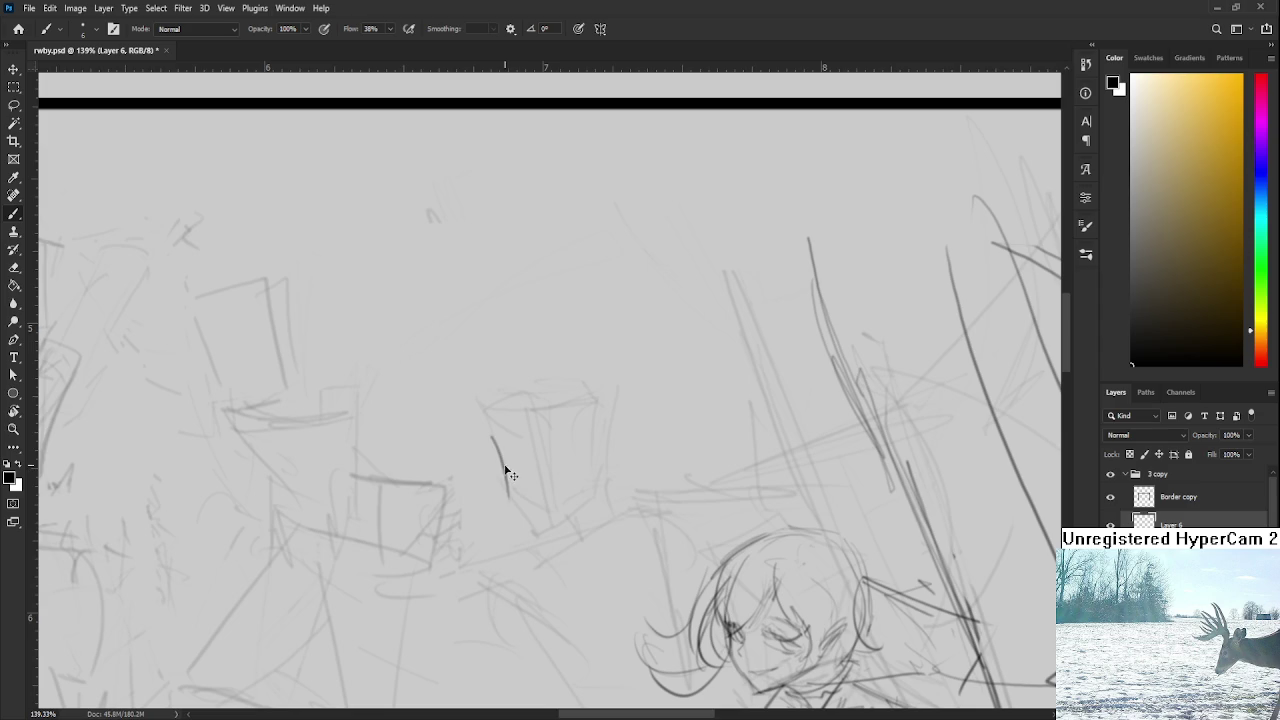
left_click_drag(490, 438, 503, 488)
mouse_move(502, 486)
left_mouse_down()
mouse_move(532, 522)
mouse_move(596, 496)
left_mouse_up()
Step: Add a small eye stroke off the jaw curve and lasso around the eye
scroll(520, 467, "up", 5)
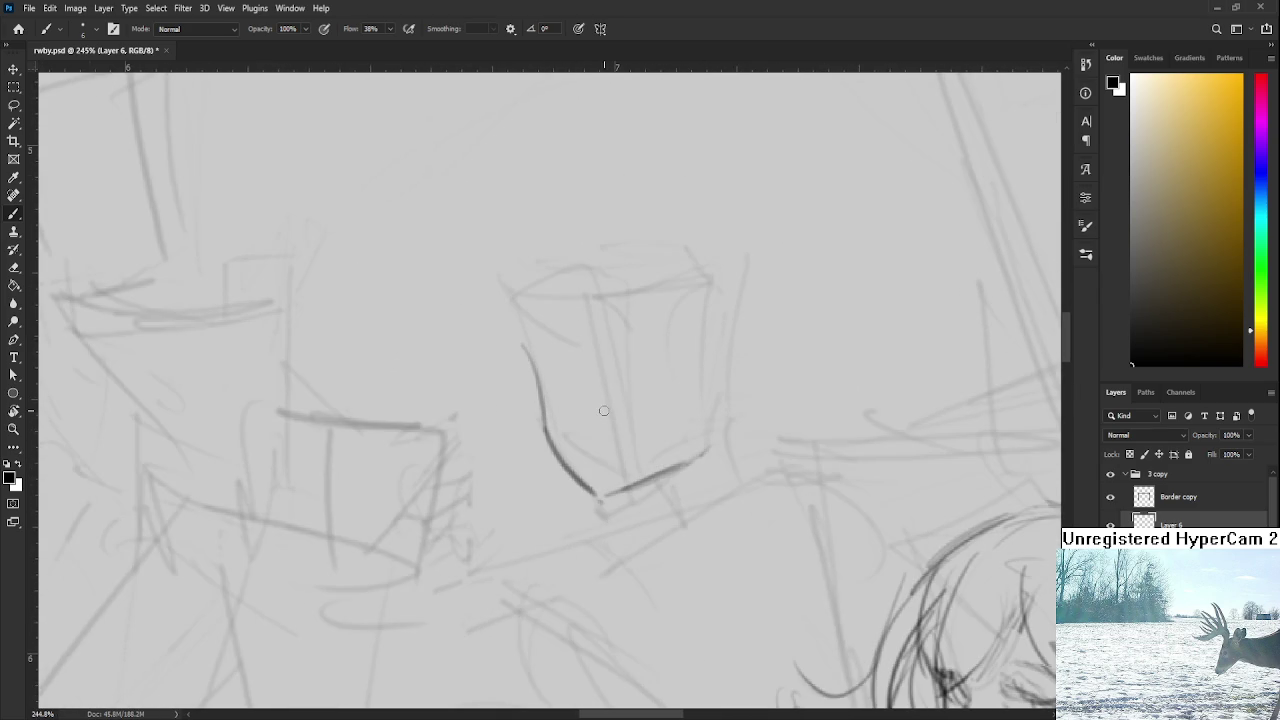
left_click_drag(545, 380, 560, 386)
key("ctrl+z")
key("ctrl+z")
left_click_drag(580, 418, 563, 433)
mouse_move(505, 385)
left_mouse_down()
mouse_move(527, 425)
mouse_move(525, 410)
left_mouse_up()
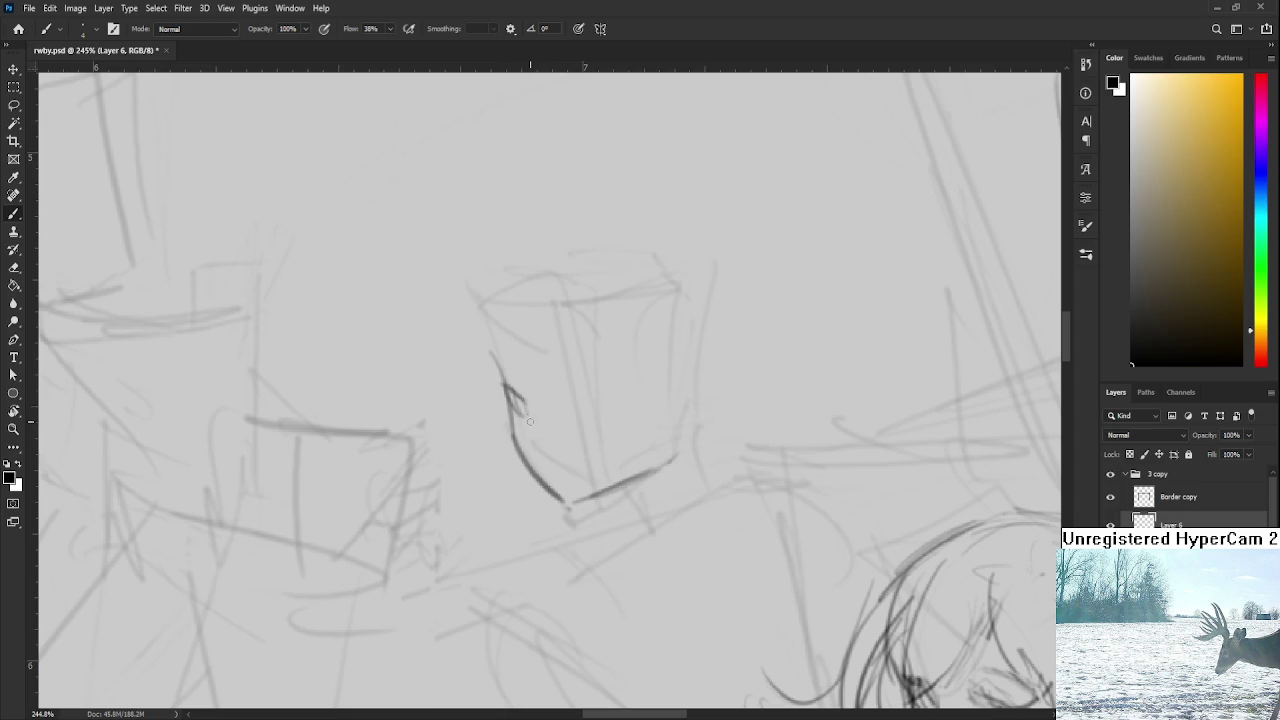
mouse_move(563, 412)
left_mouse_down()
mouse_move(509, 420)
mouse_move(549, 408)
mouse_move(526, 403)
mouse_move(554, 410)
mouse_move(526, 439)
mouse_move(557, 433)
left_mouse_up()
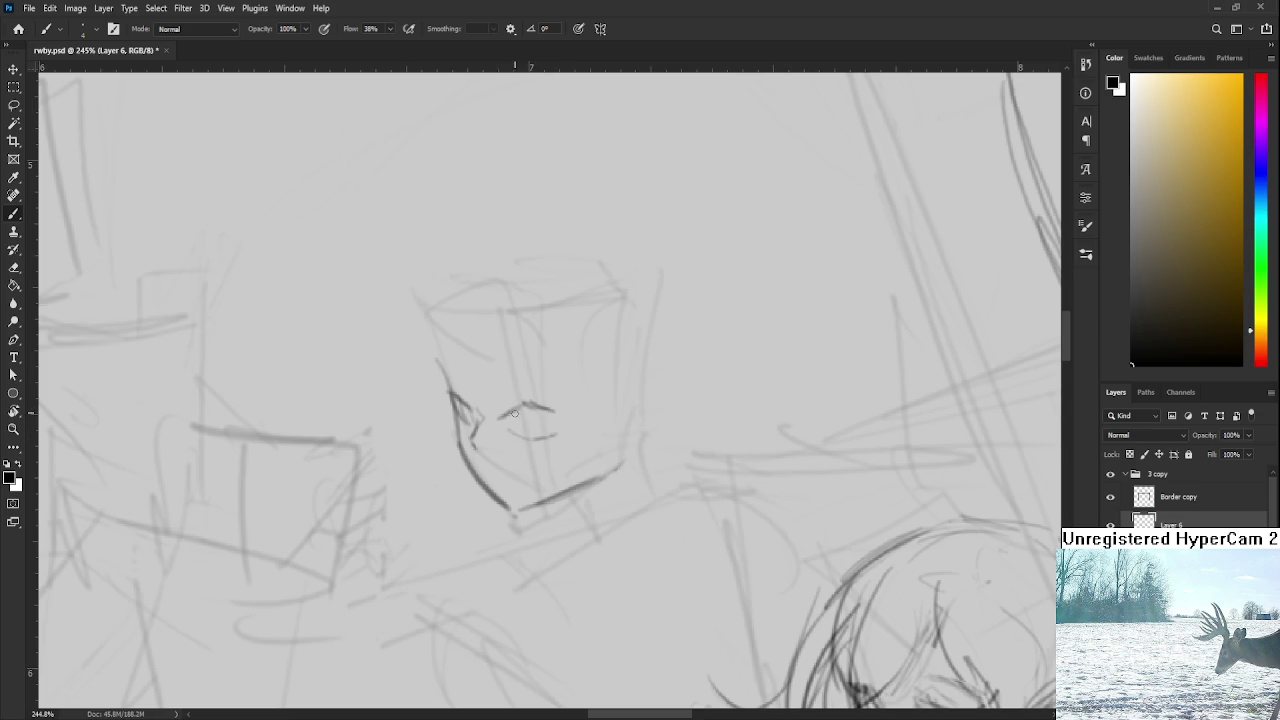
key("l")
left_click_drag(505, 395, 510, 398)
Step: Try Free Transform on the lassoed eye, then cancel and deselect
key("ctrl+t")
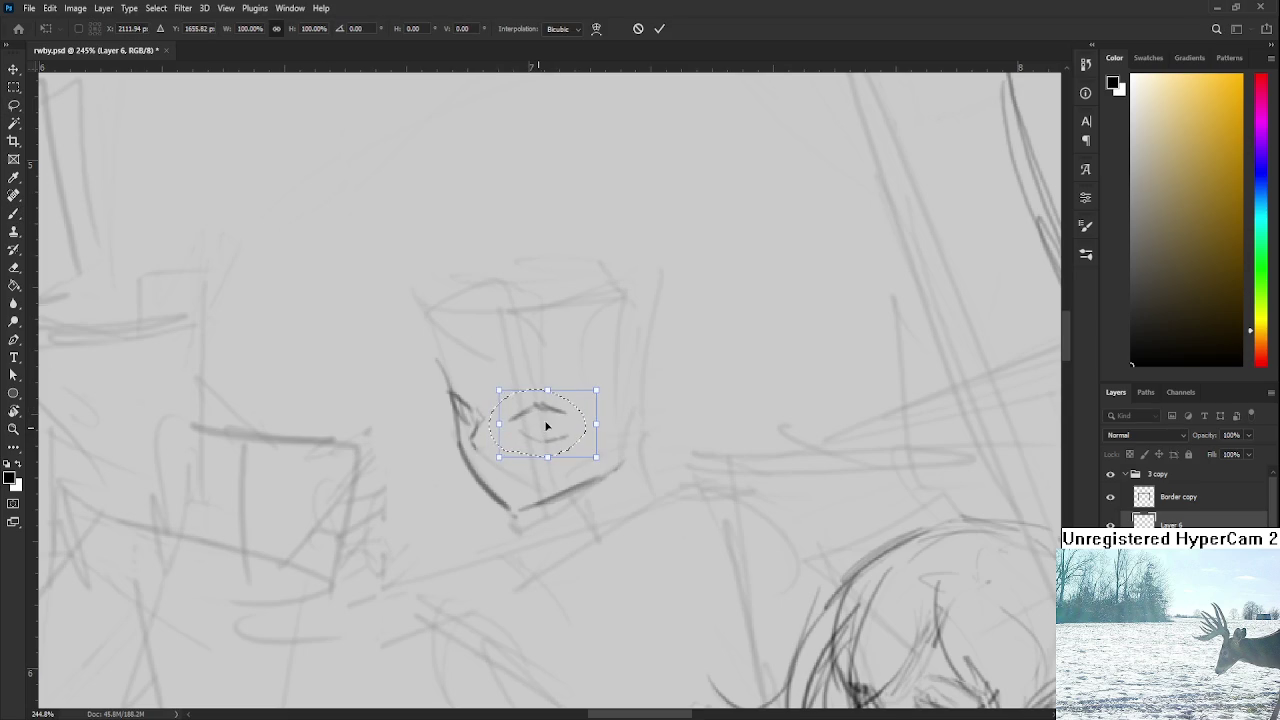
key("Return")
key("ctrl+d")
Step: Redraw the eye's upper lid darker and erase the stroke beneath it
key("b")
mouse_move(520, 418)
left_mouse_down()
mouse_move(575, 411)
mouse_move(561, 437)
left_mouse_up()
key("e")
key("b")
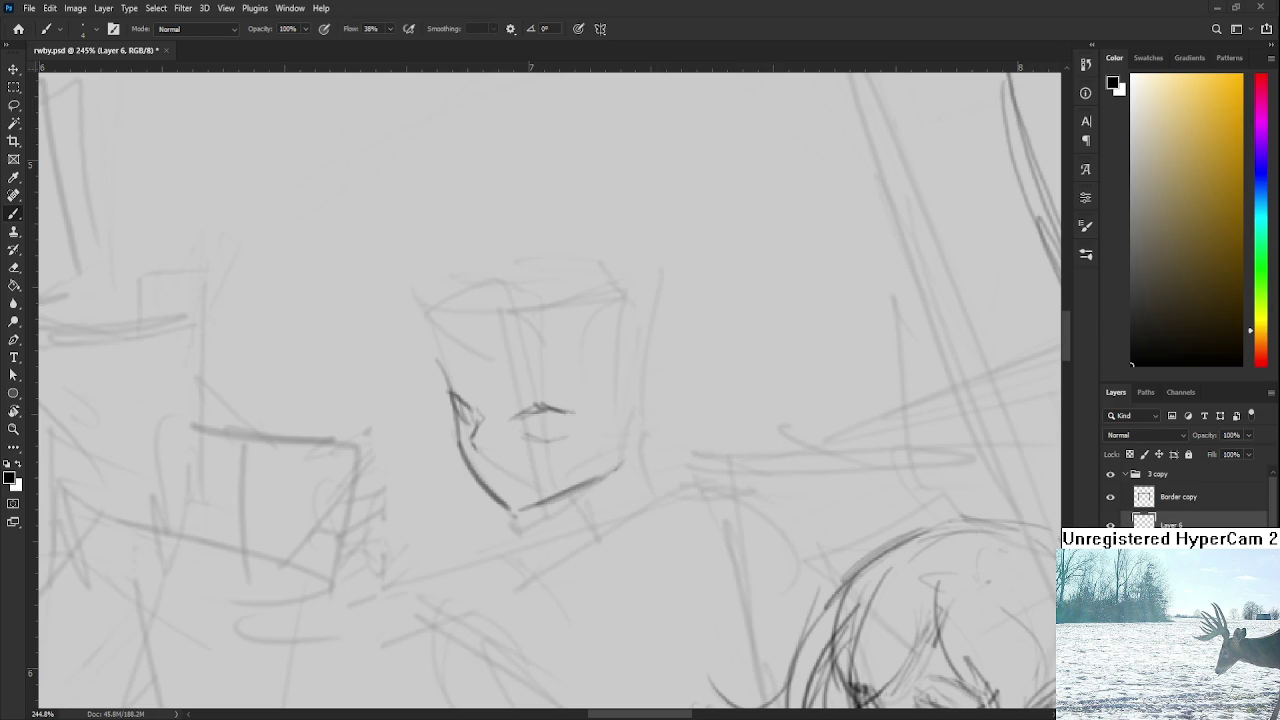
key("e")
left_click_drag(515, 410, 570, 420)
Step: Erase the rough strokes around the left eye and darken its lines
key("b")
mouse_move(471, 413)
left_mouse_down()
mouse_move(451, 400)
mouse_move(563, 411)
mouse_move(560, 447)
mouse_move(560, 413)
left_mouse_up()
key("ctrl+z")
key("ctrl+z")
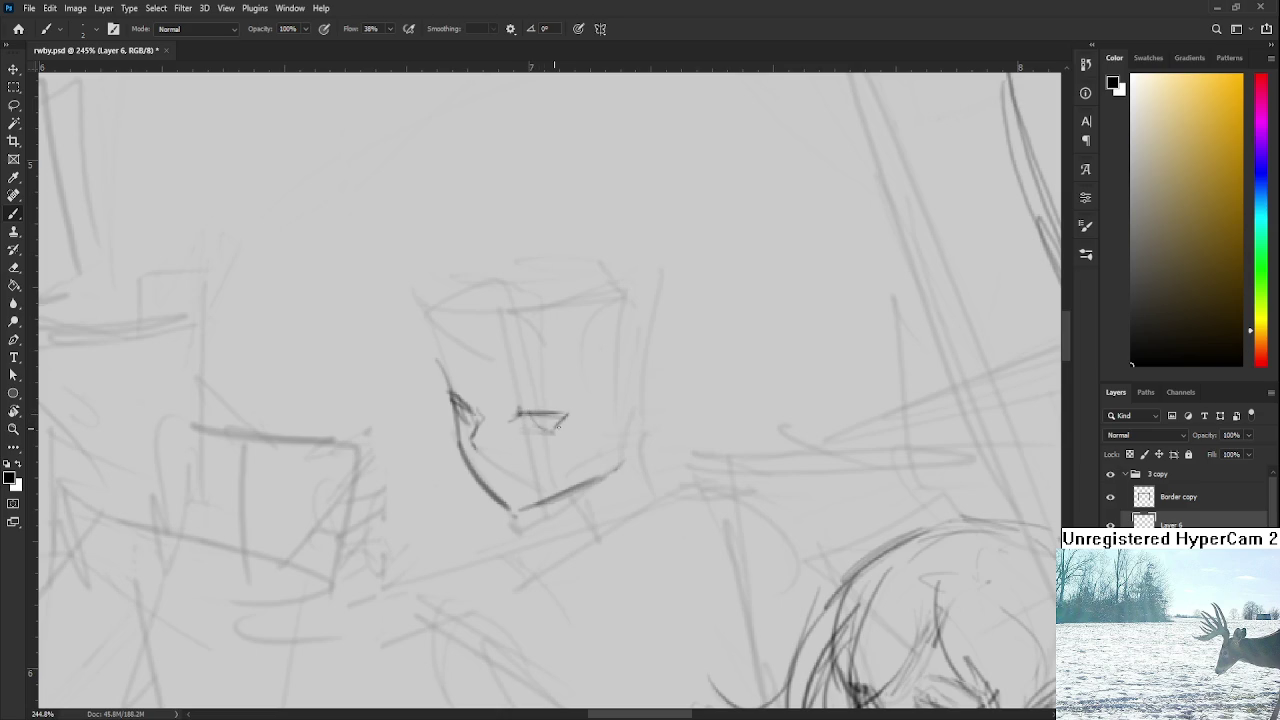
key("e")
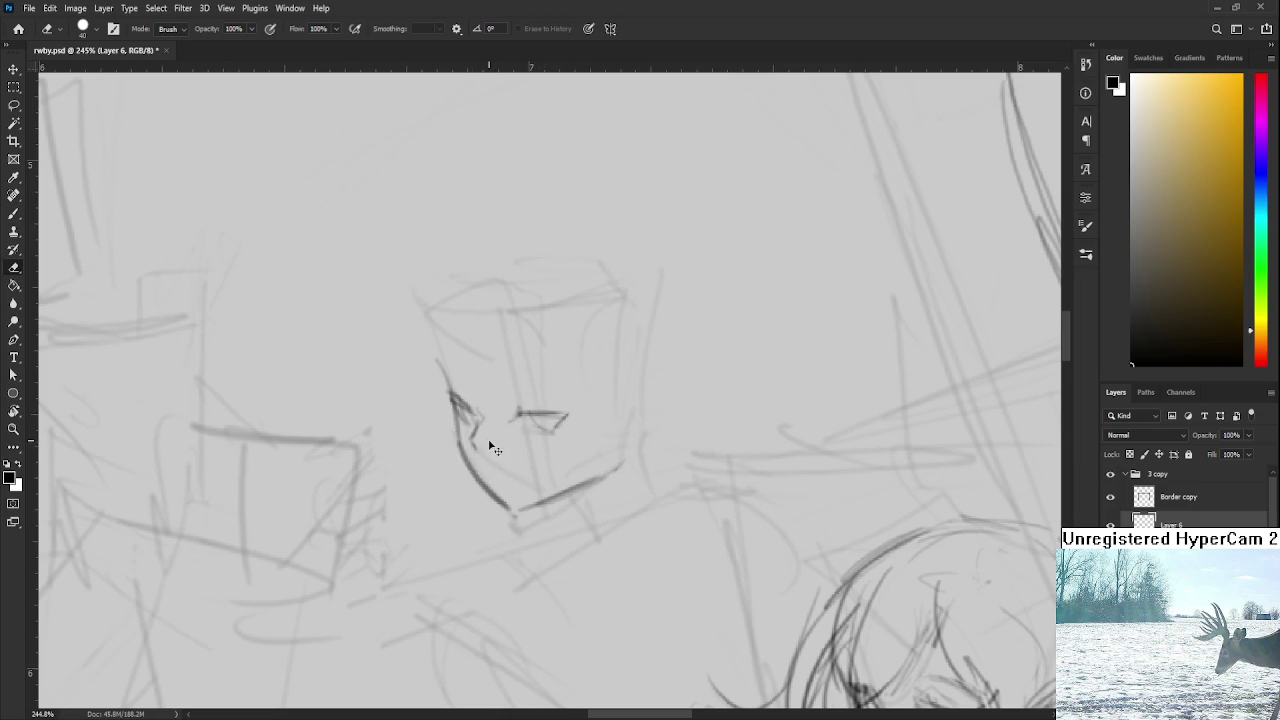
left_click_drag(485, 422, 471, 428)
key("b")
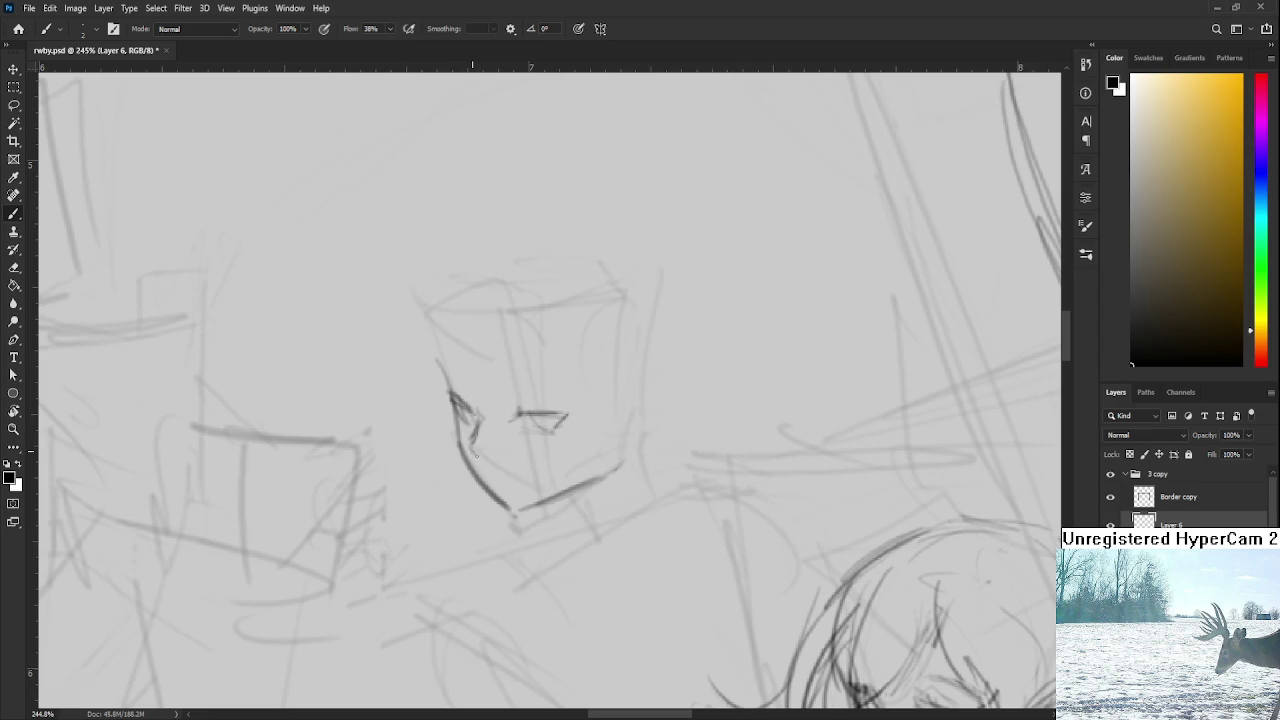
mouse_move(477, 417)
left_mouse_down()
mouse_move(471, 440)
mouse_move(501, 459)
mouse_move(492, 431)
mouse_move(471, 428)
left_mouse_up()
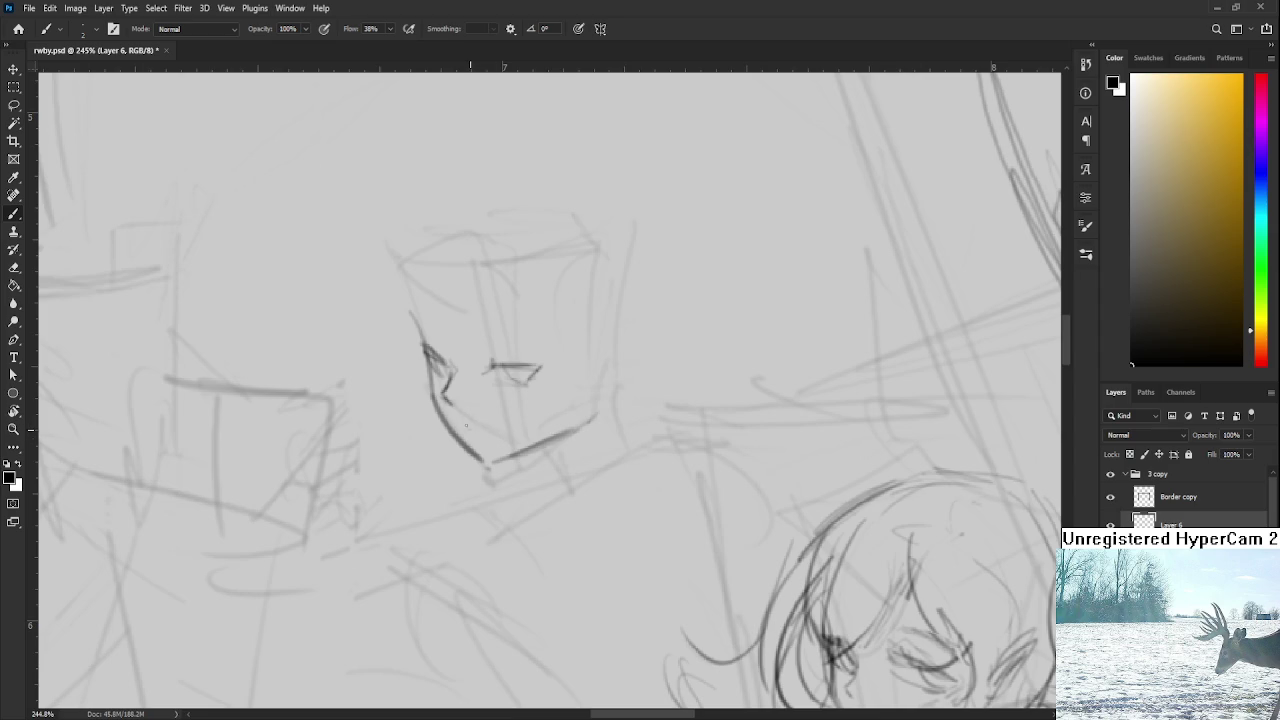
Step: Draw the right eye's top line and redo the dark eye-corner stroke
scroll(496, 438, "up", 2)
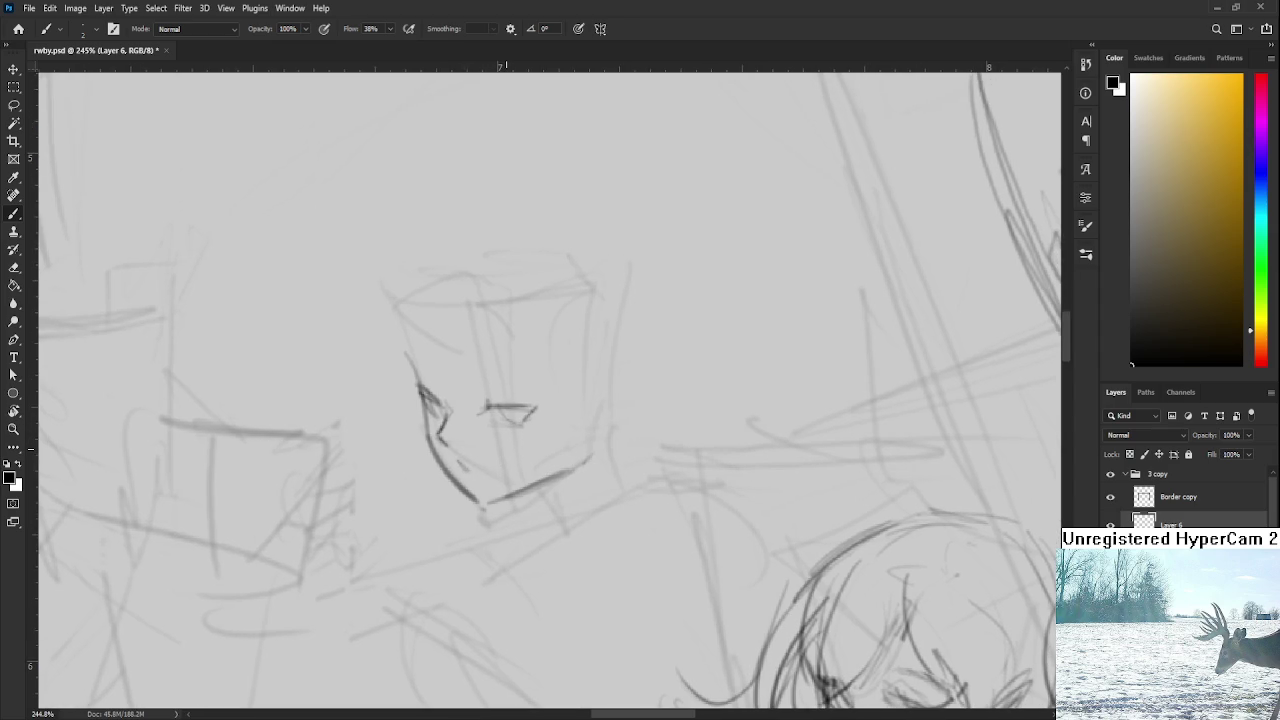
mouse_move(488, 399)
left_mouse_down()
mouse_move(535, 400)
mouse_move(527, 423)
left_mouse_up()
left_click_drag(421, 394, 431, 396)
key("e")
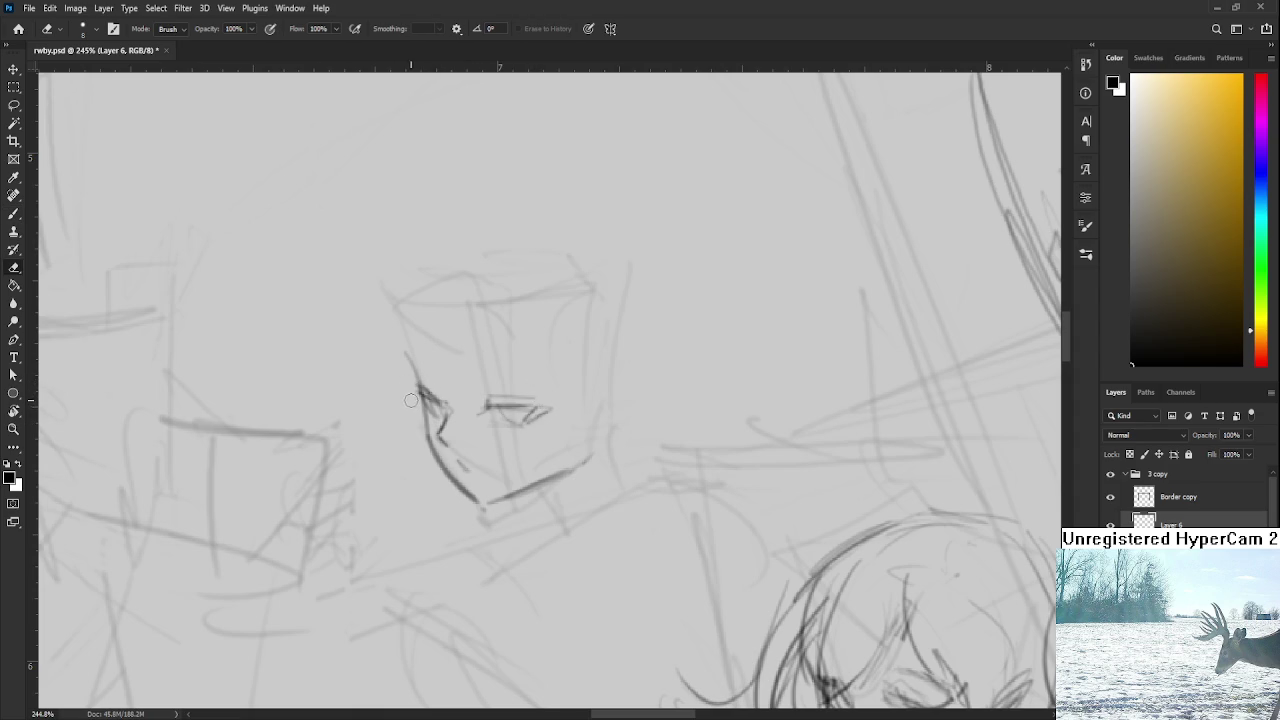
key("b")
left_click_drag(418, 384, 426, 444)
key("ctrl+z")
left_click_drag(420, 380, 428, 436)
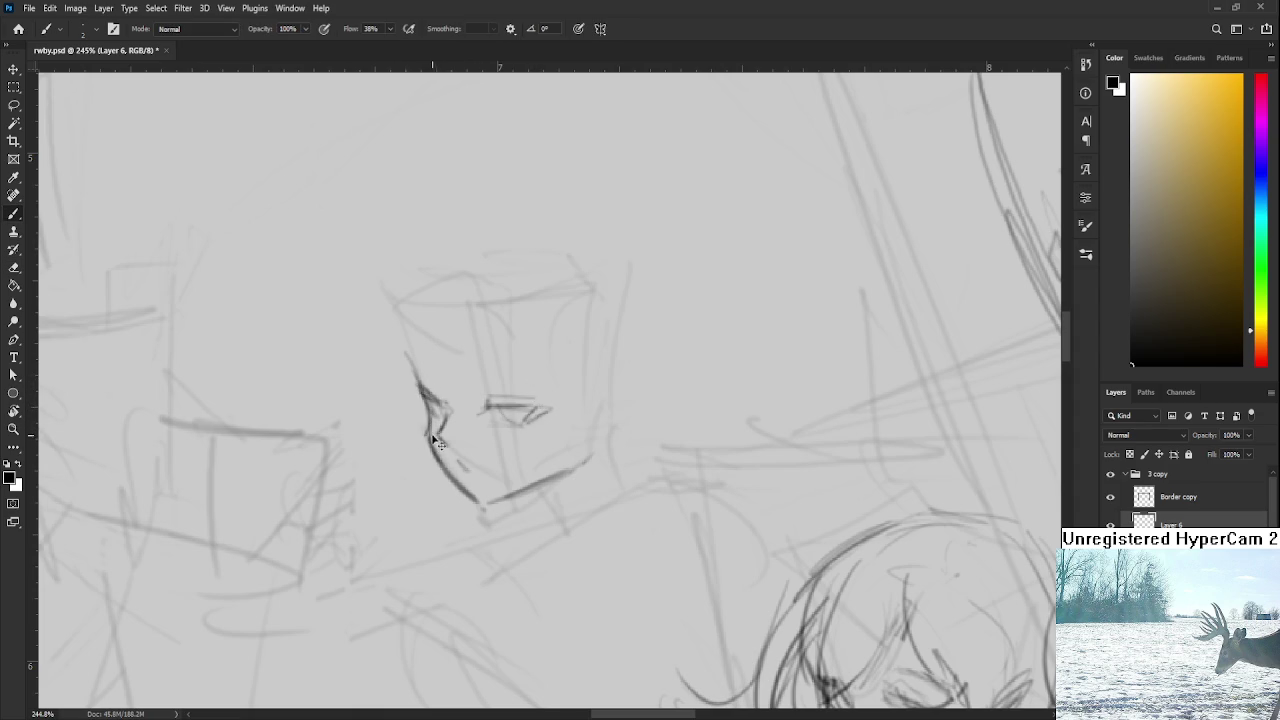
Step: Extend the face's jawline downward and zoom back out
key("e")
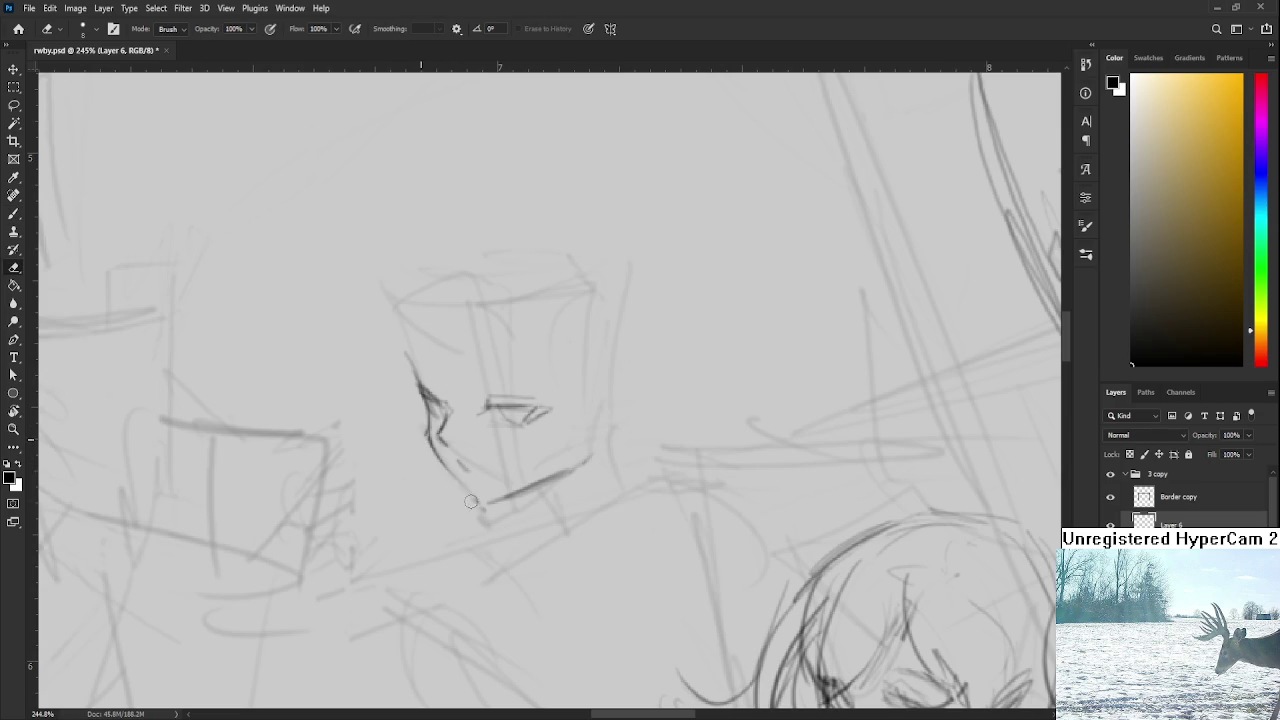
key("b")
mouse_move(460, 483)
left_mouse_down()
mouse_move(477, 501)
mouse_move(576, 467)
left_mouse_up()
scroll(574, 474, "down", 5)
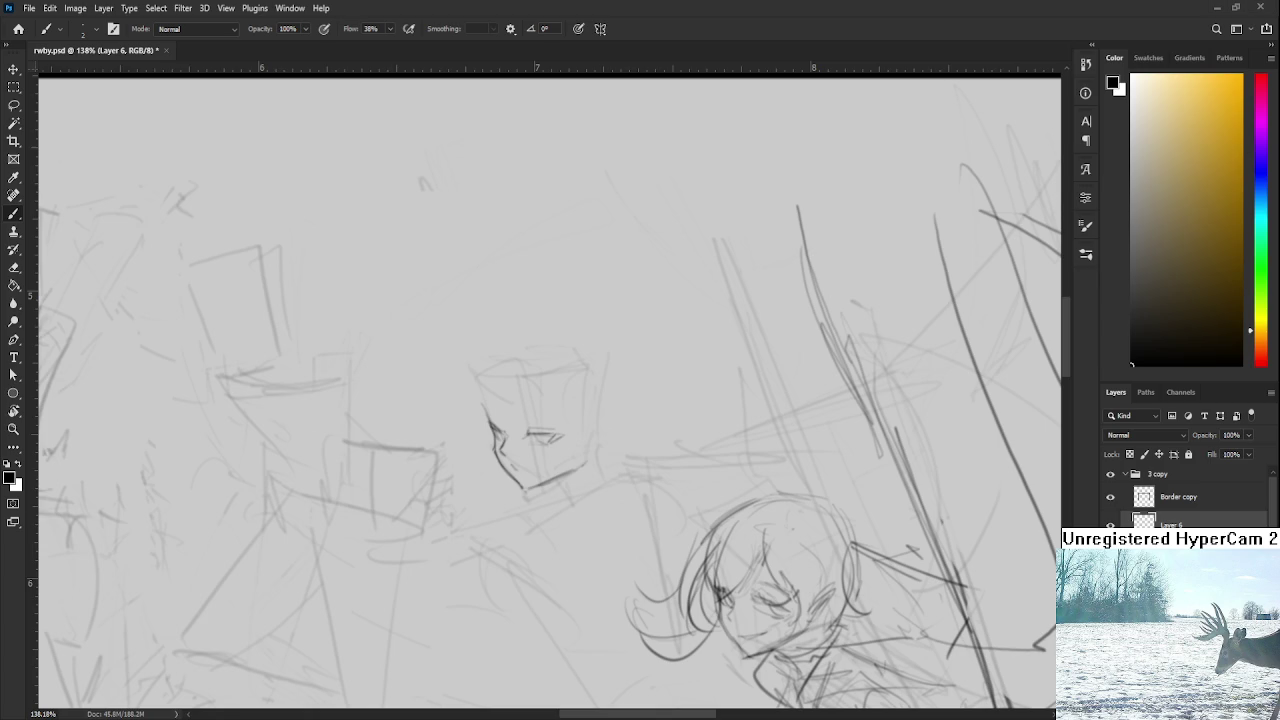
Step: Try strokes beside and below the eye, undoing the rejected ones
scroll(496, 441, "up", 3)
left_click_drag(603, 451, 532, 387)
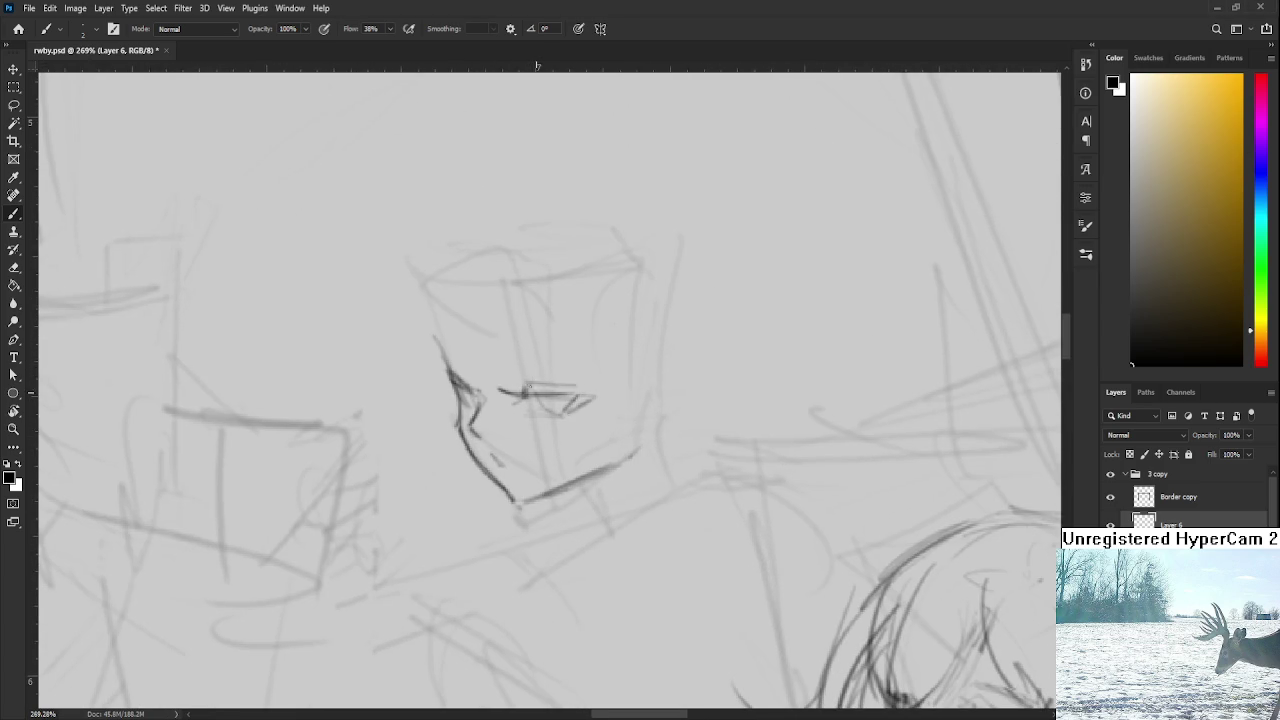
left_click_drag(495, 457, 479, 425)
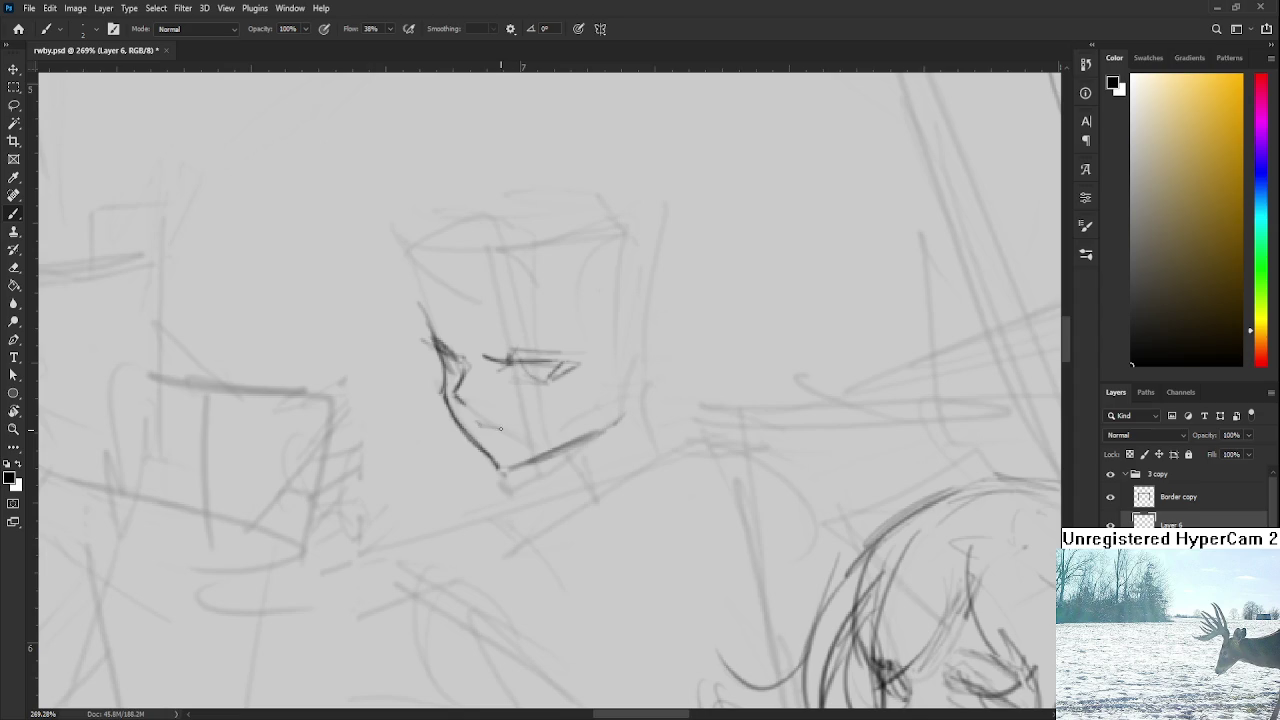
mouse_move(555, 420)
left_mouse_down()
mouse_move(526, 478)
mouse_move(501, 435)
mouse_move(513, 426)
left_mouse_up()
left_click_drag(403, 352, 434, 394)
mouse_move(403, 352)
left_mouse_down()
mouse_move(398, 410)
mouse_move(425, 474)
left_mouse_up()
key("ctrl+z")
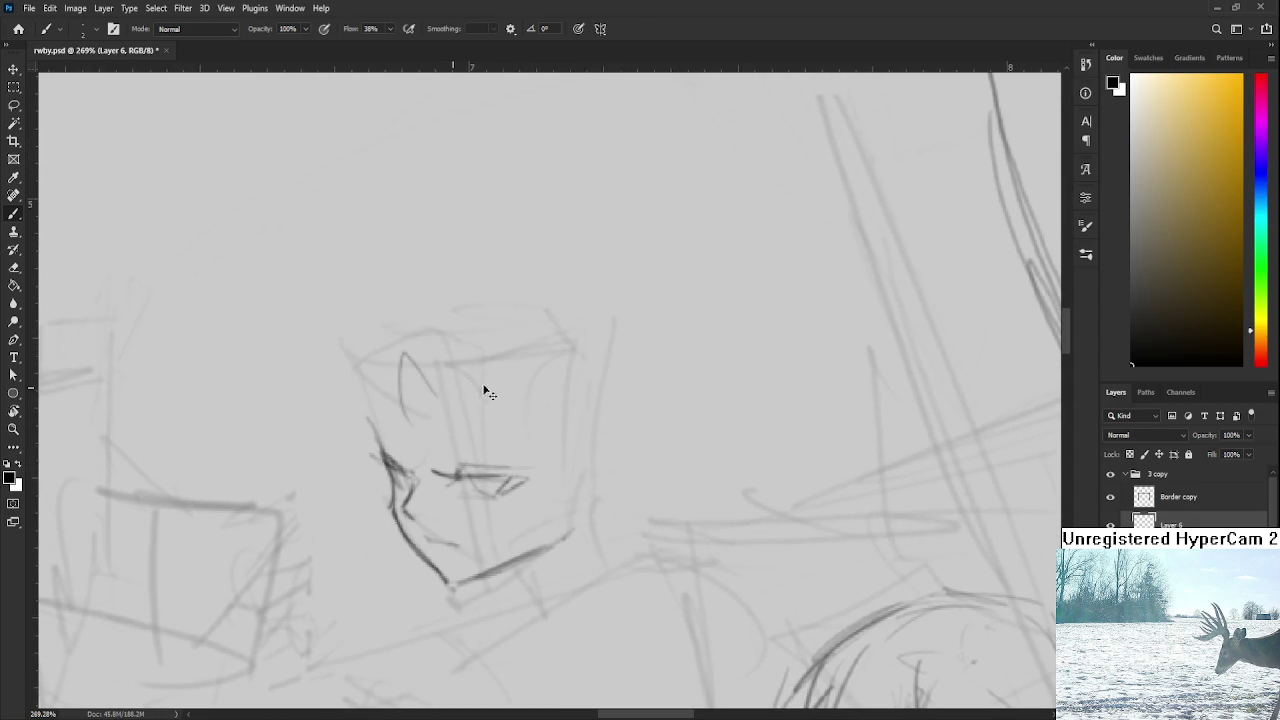
scroll(473, 453, "down", 1)
key("ctrl+z")
left_click_drag(478, 396, 488, 444)
mouse_move(514, 519)
left_mouse_down()
mouse_move(500, 480)
mouse_move(512, 496)
left_mouse_up()
key("ctrl+z")
key("ctrl+z")
key("ctrl+z")
key("ctrl+z")
left_click_drag(468, 396, 477, 440)
key("ctrl+z")
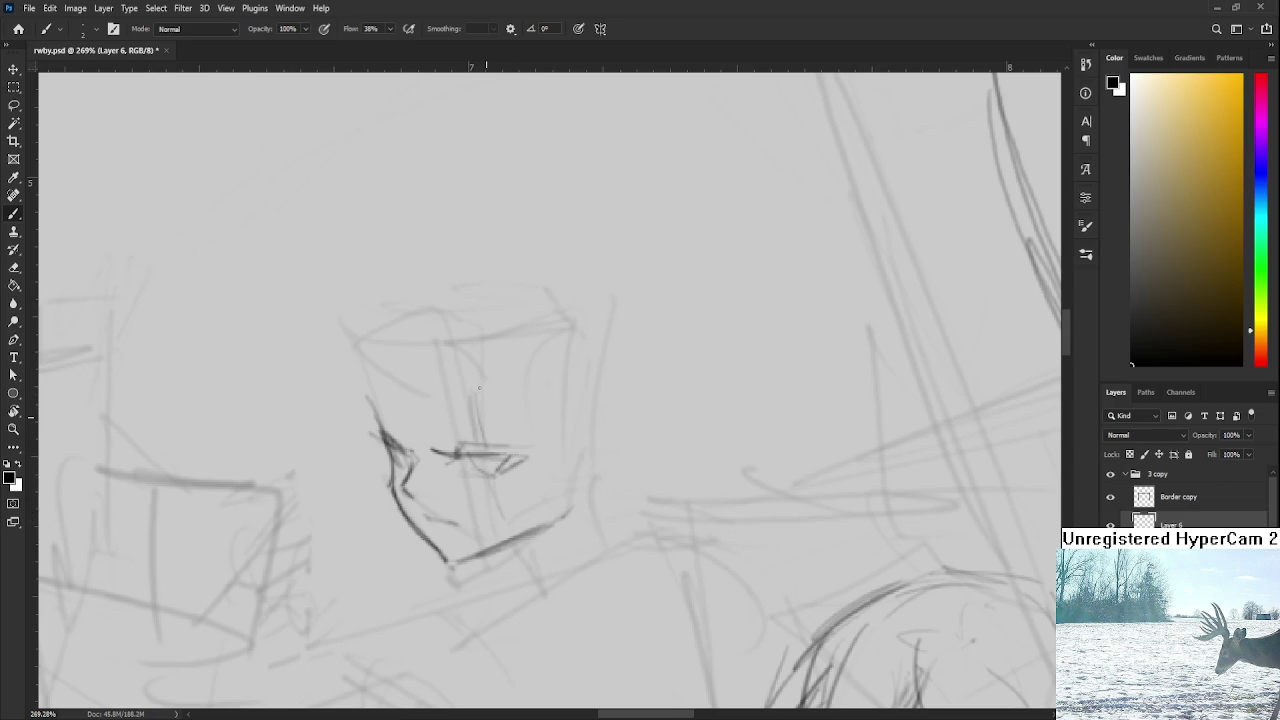
left_click_drag(509, 422, 520, 400)
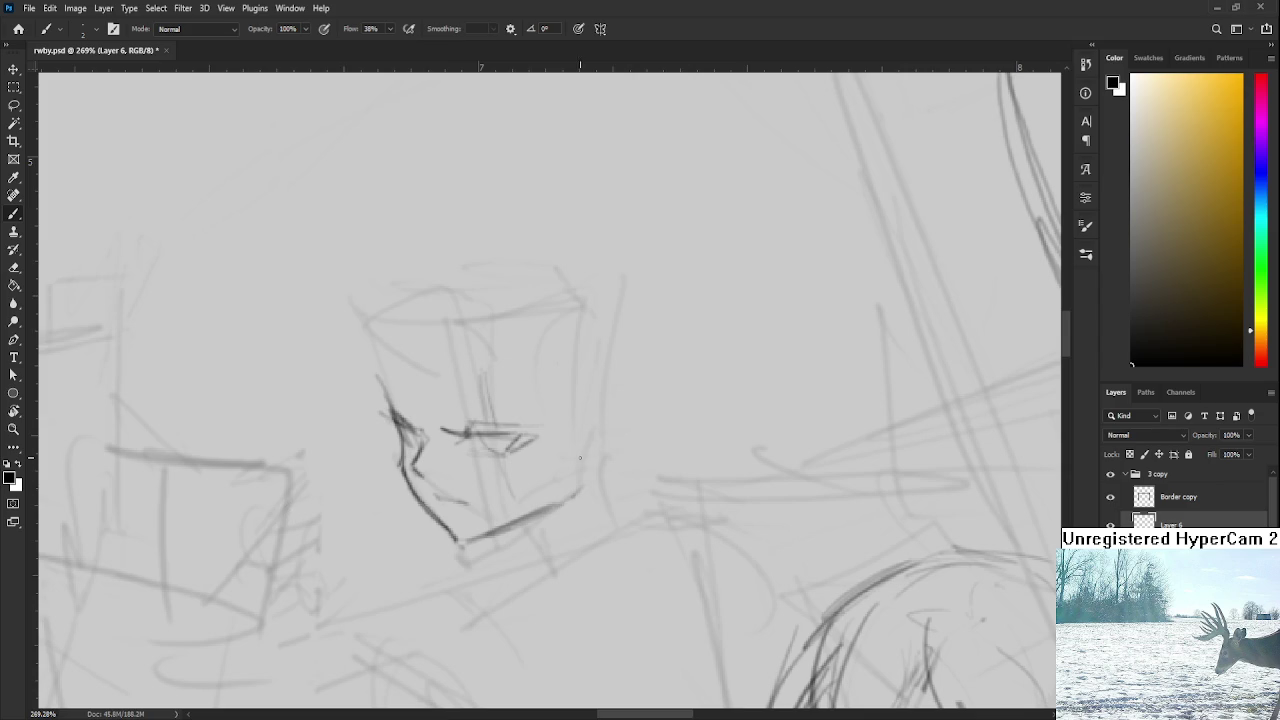
Step: Sketch hair curving down the face's left side, redrawing the curve wider
scroll(480, 360, "up", 3)
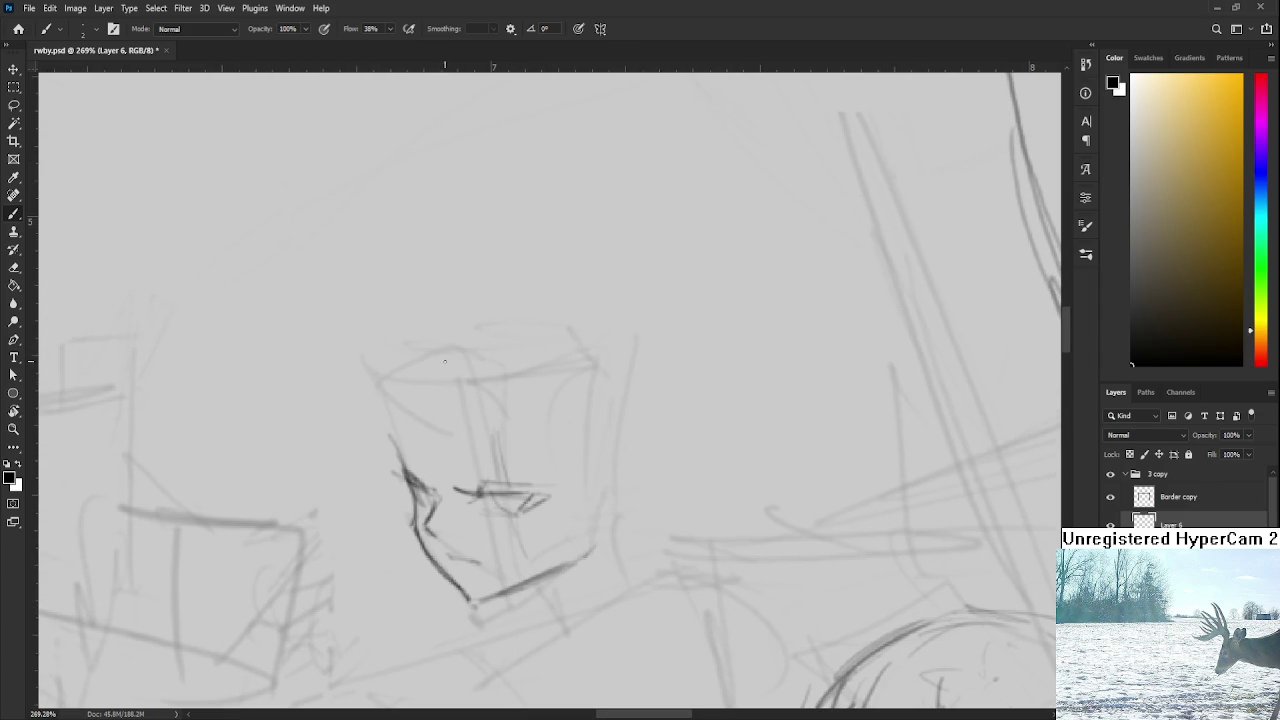
left_click_drag(452, 345, 432, 462)
left_click_drag(437, 396, 432, 468)
left_click_drag(416, 404, 425, 470)
left_click_drag(430, 352, 403, 468)
key("ctrl+z")
left_click_drag(430, 352, 404, 494)
key("ctrl+z")
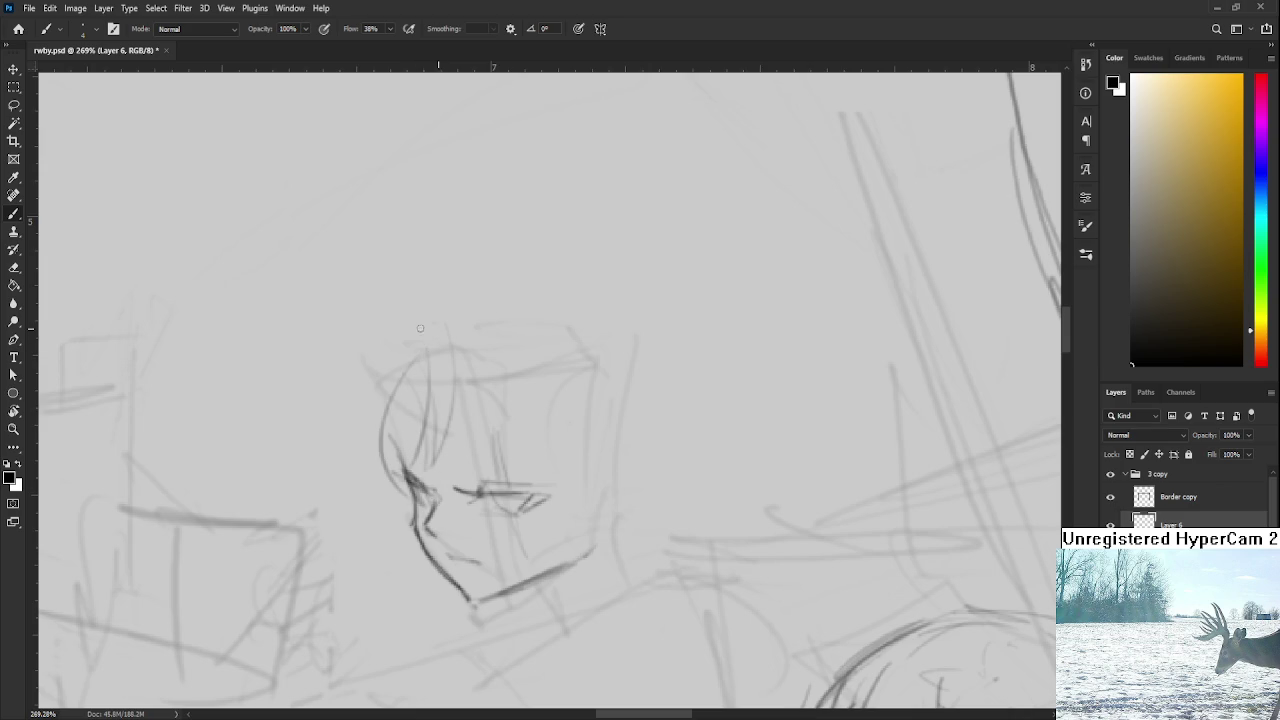
left_click_drag(420, 330, 410, 498)
key("ctrl+z")
key("ctrl+z")
left_click_drag(458, 356, 436, 535)
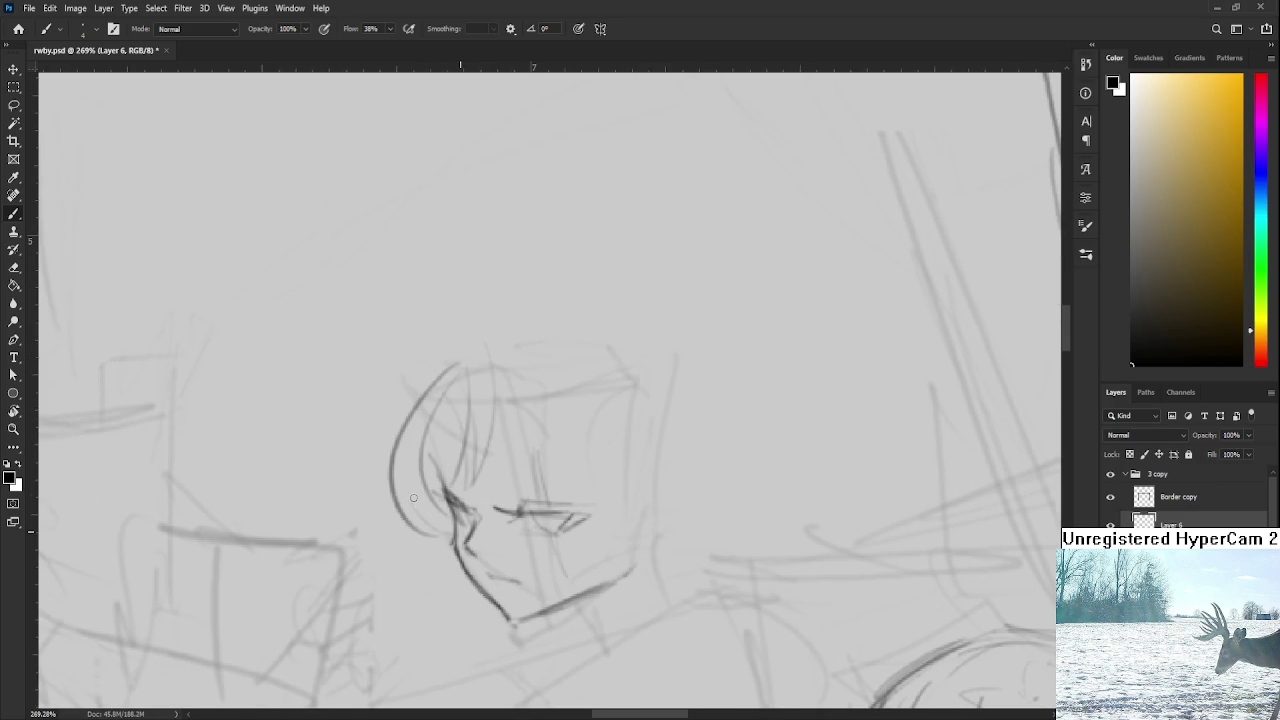
Step: Redraw the jaw line and try hair strands across the face, undoing rejected ones
left_click_drag(367, 422, 386, 505)
scroll(428, 430, "down", 3)
left_click_drag(430, 396, 478, 526)
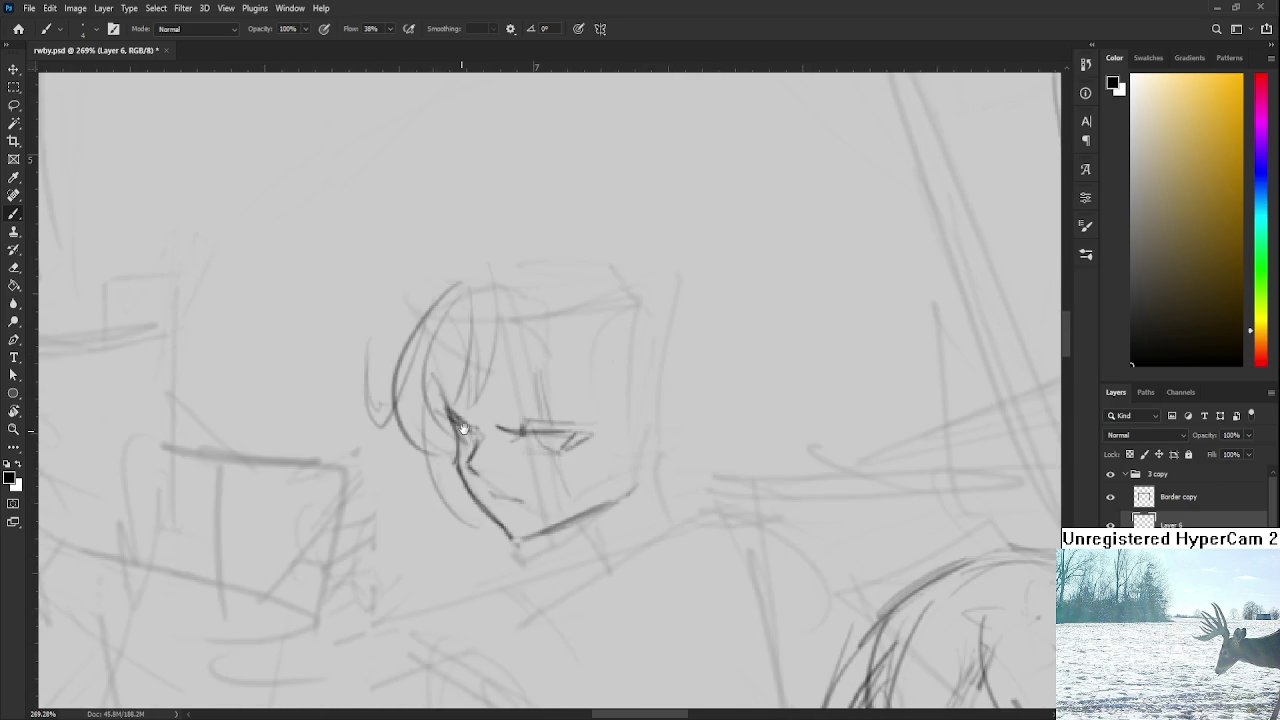
scroll(428, 430, "up", 3)
left_click_drag(460, 366, 535, 488)
key("ctrl+z")
key("ctrl+z")
left_click_drag(460, 374, 550, 476)
key("ctrl+z")
left_click(520, 455)
left_click_drag(478, 352, 540, 492)
Step: Draw hair curving down the face's right side, removing the lash line under the eye
key("ctrl+z")
mouse_move(490, 354)
left_mouse_down()
mouse_move(530, 536)
mouse_move(558, 566)
left_mouse_up()
key("ctrl+z")
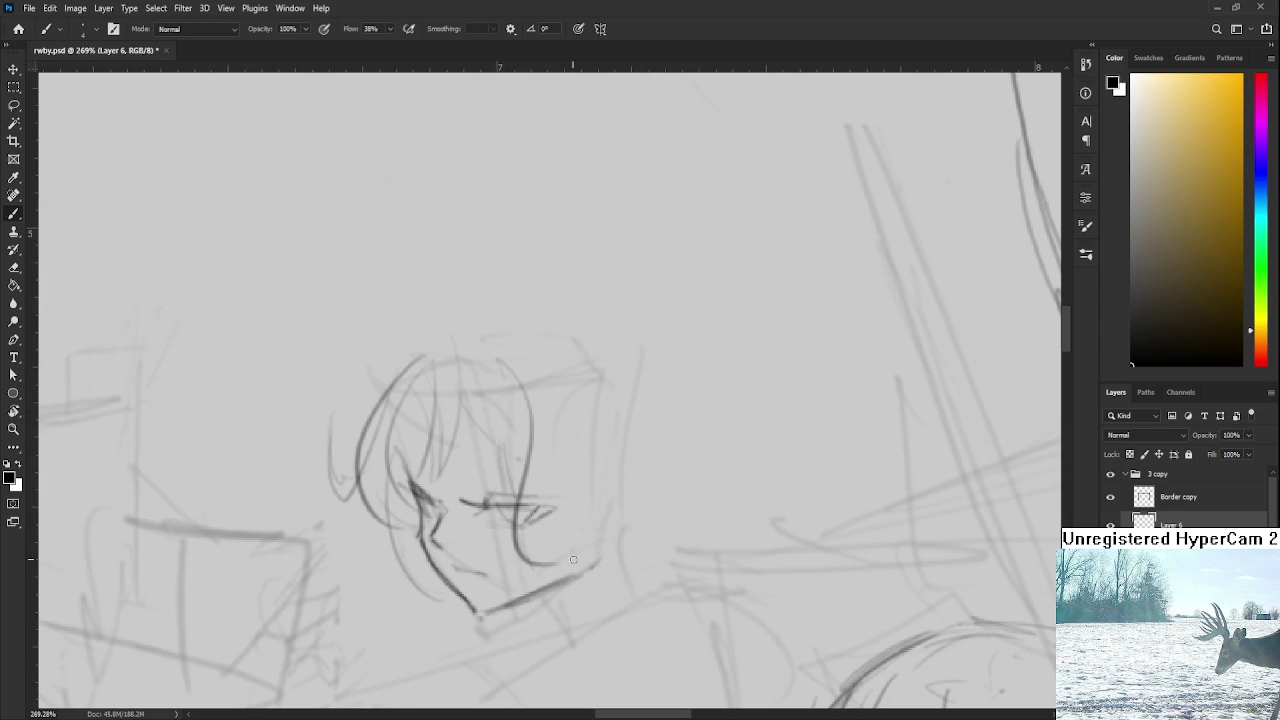
key("ctrl+z")
left_click_drag(495, 362, 550, 528)
scroll(533, 539, "down", 2)
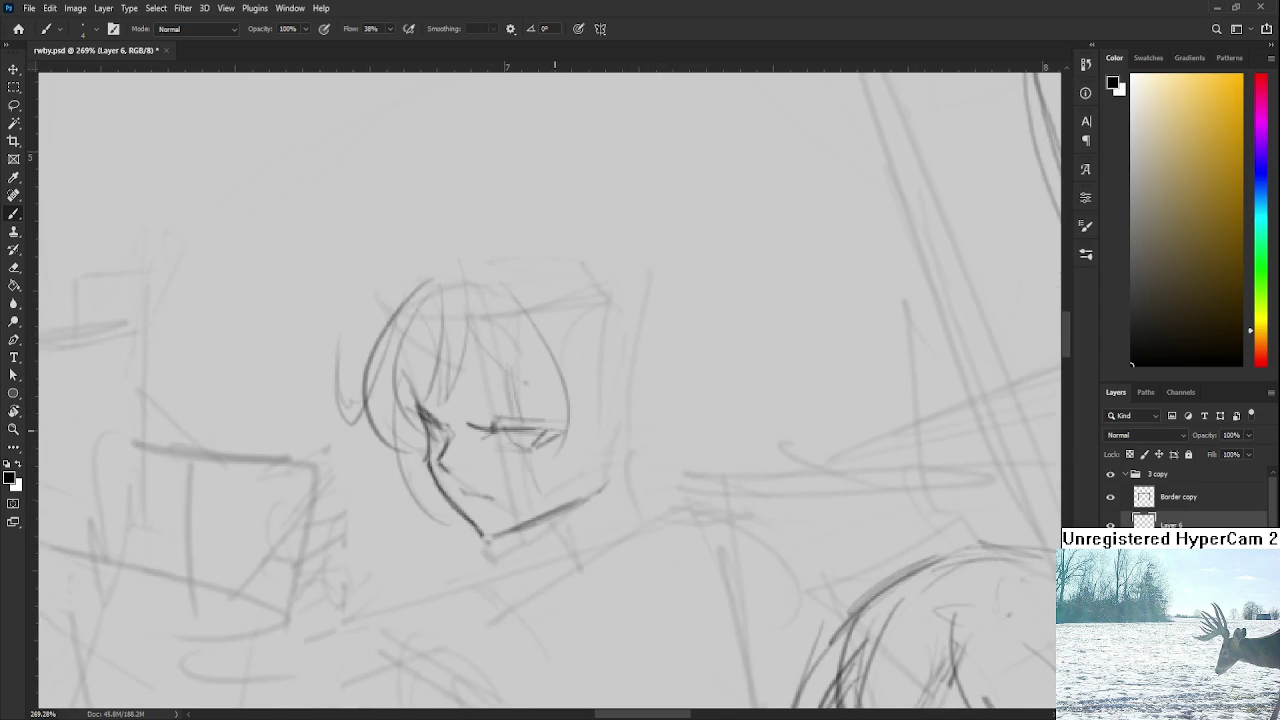
scroll(552, 444, "down", 1)
scroll(552, 444, "down", 1)
key("ctrl+z")
mouse_move(516, 344)
left_mouse_down()
mouse_move(560, 446)
mouse_move(557, 416)
mouse_move(500, 486)
left_mouse_up()
key("ctrl+z")
key("ctrl+z")
mouse_move(530, 366)
left_mouse_down()
mouse_move(558, 482)
mouse_move(568, 453)
mouse_move(555, 476)
left_mouse_up()
key("ctrl+z")
key("ctrl+z")
key("ctrl+z")
mouse_move(446, 411)
left_mouse_down()
mouse_move(478, 407)
mouse_move(450, 440)
mouse_move(430, 432)
mouse_move(466, 484)
mouse_move(503, 447)
left_mouse_up()
key("ctrl+z")
scroll(572, 323, "right", 2)
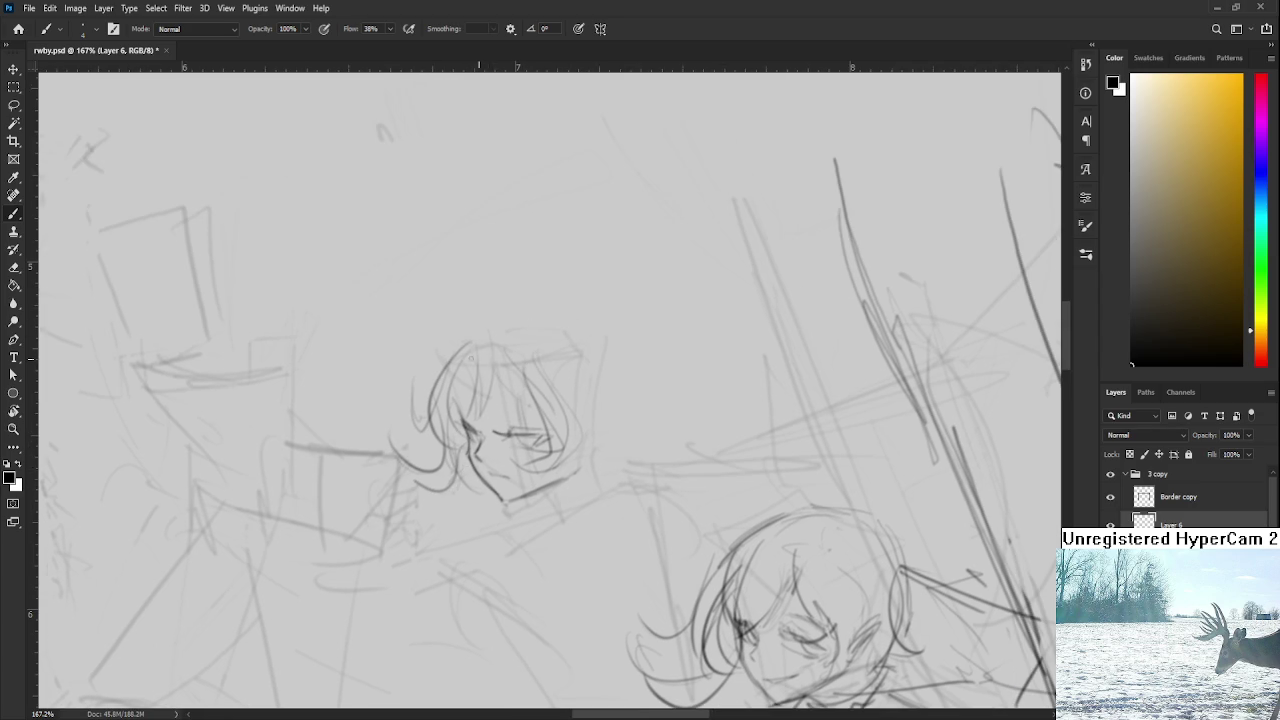
Step: Sketch hair curves down the head's right side, replacing an undone top arc
mouse_move(447, 350)
left_mouse_down()
mouse_move(520, 323)
mouse_move(590, 345)
mouse_move(599, 372)
left_mouse_up()
key("ctrl+z")
mouse_move(588, 320)
left_mouse_down()
mouse_move(610, 380)
mouse_move(598, 440)
left_mouse_up()
mouse_move(590, 322)
left_mouse_down()
mouse_move(618, 388)
mouse_move(588, 470)
left_mouse_up()
left_click_drag(578, 297, 620, 352)
left_click_drag(534, 314, 576, 310)
left_click_drag(510, 340, 615, 418)
mouse_move(558, 338)
left_mouse_down()
mouse_move(572, 424)
mouse_move(627, 419)
left_mouse_up()
Step: Outline a peaked hairline across the head top and add strands on the left side
mouse_move(478, 326)
left_mouse_down()
mouse_move(552, 313)
mouse_move(612, 366)
left_mouse_up()
left_click_drag(542, 318, 590, 283)
left_click_drag(592, 290, 630, 394)
mouse_move(555, 333)
left_mouse_down()
mouse_move(515, 369)
mouse_move(412, 383)
mouse_move(402, 460)
left_mouse_up()
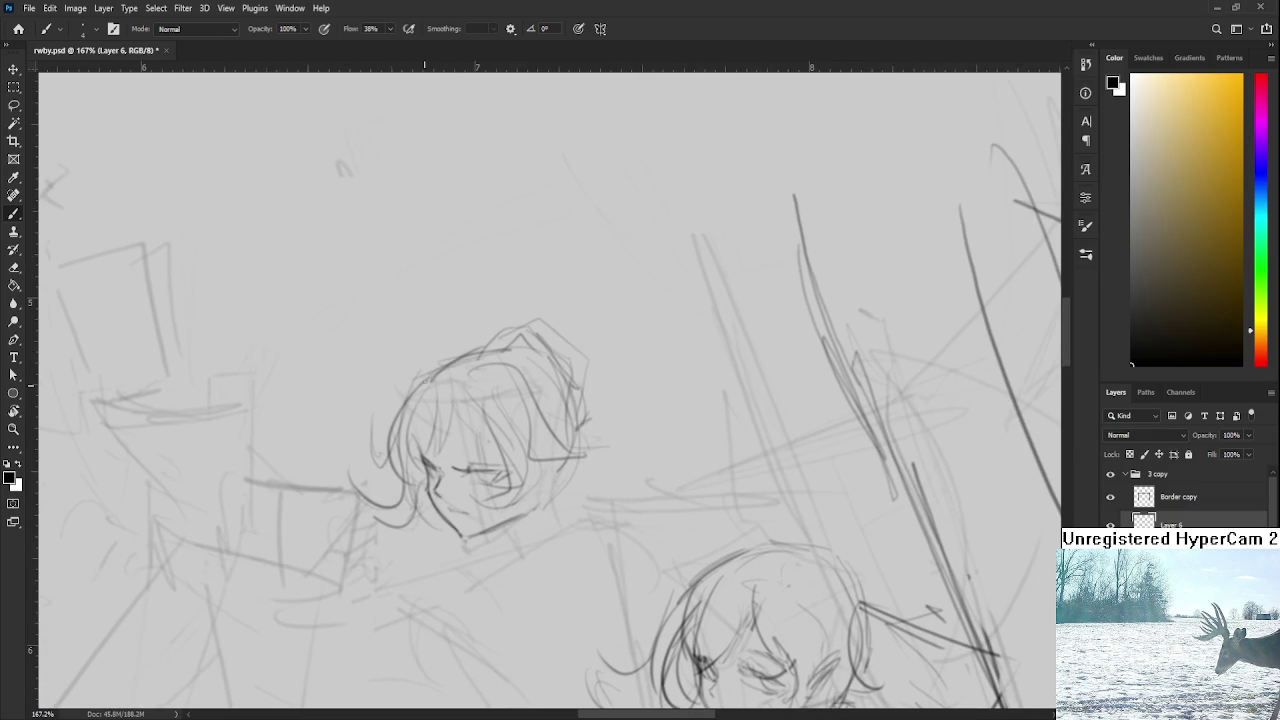
mouse_move(436, 376)
left_mouse_down()
mouse_move(418, 430)
mouse_move(430, 368)
left_mouse_up()
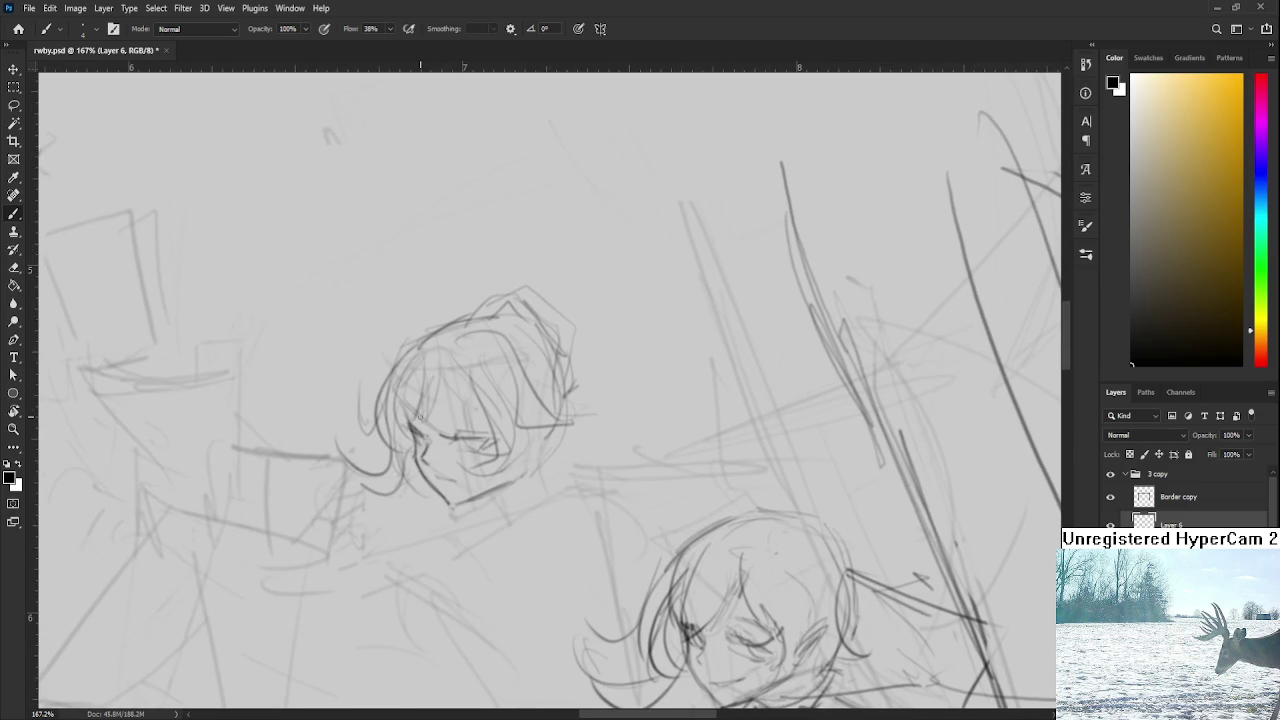
scroll(433, 411, "up", 3)
Step: Darken the stroke inside the eye and its top line, cleaning up with the eraser
key("e")
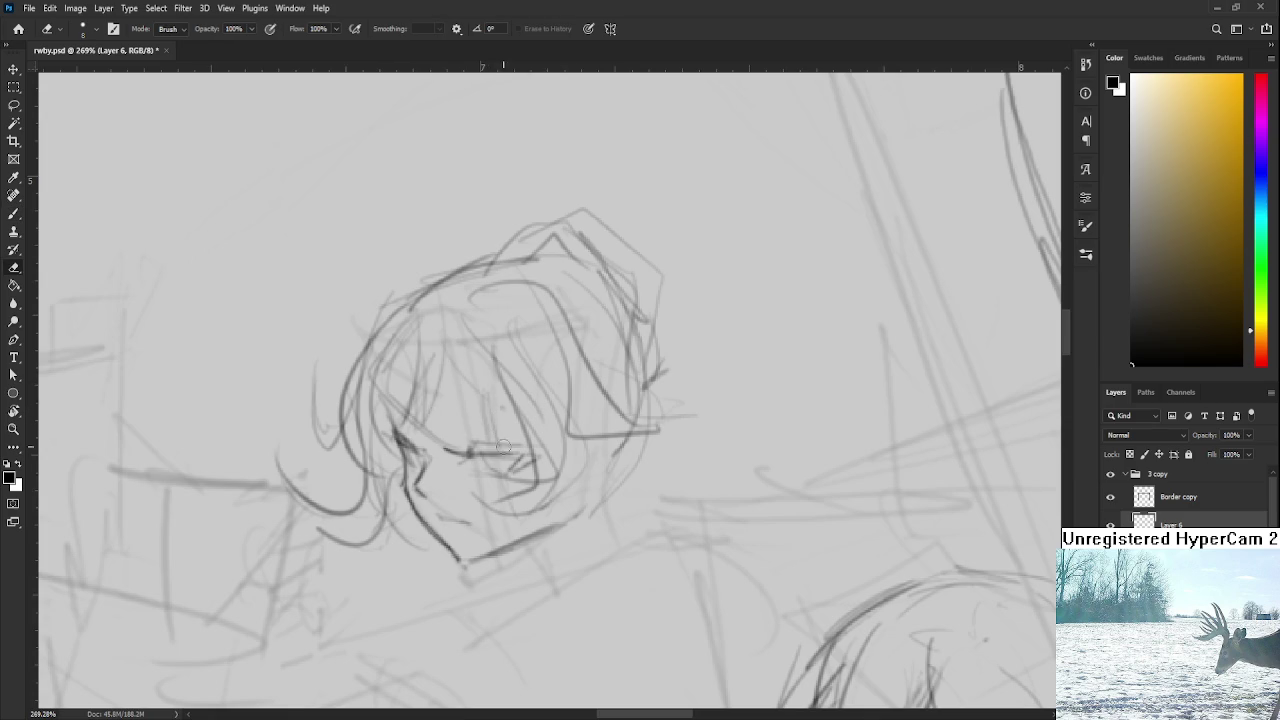
key("b")
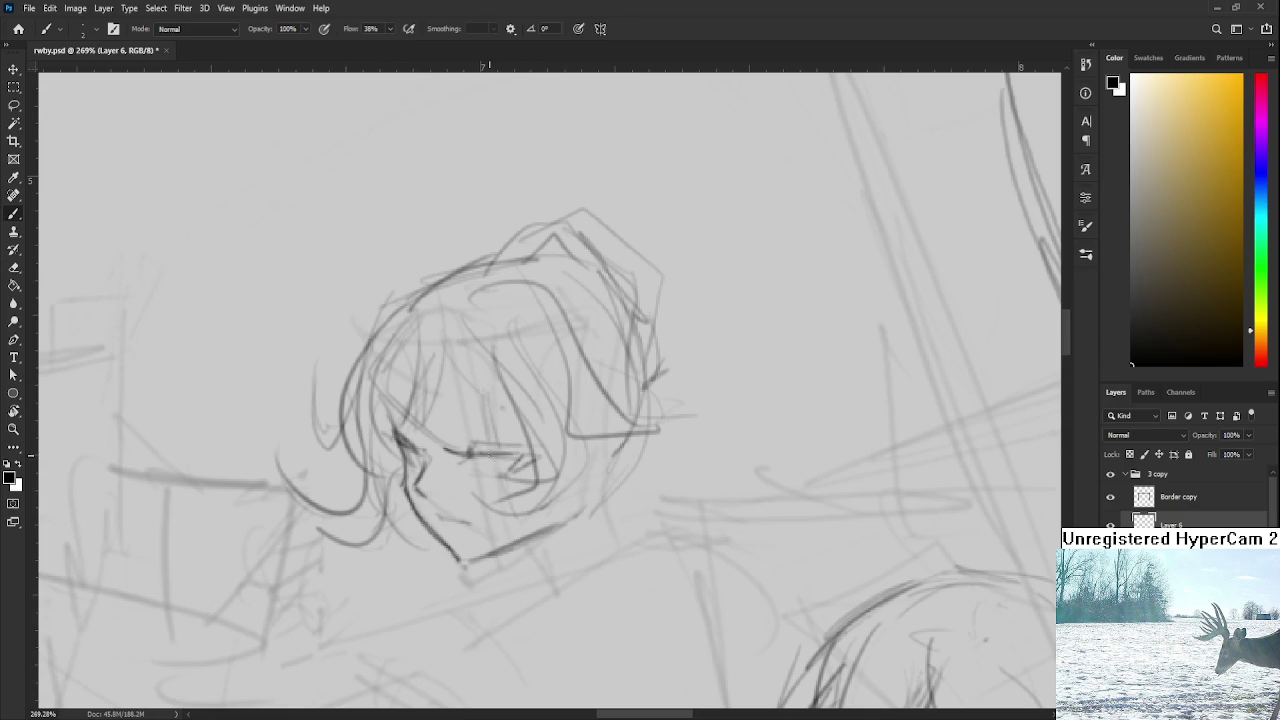
key("e")
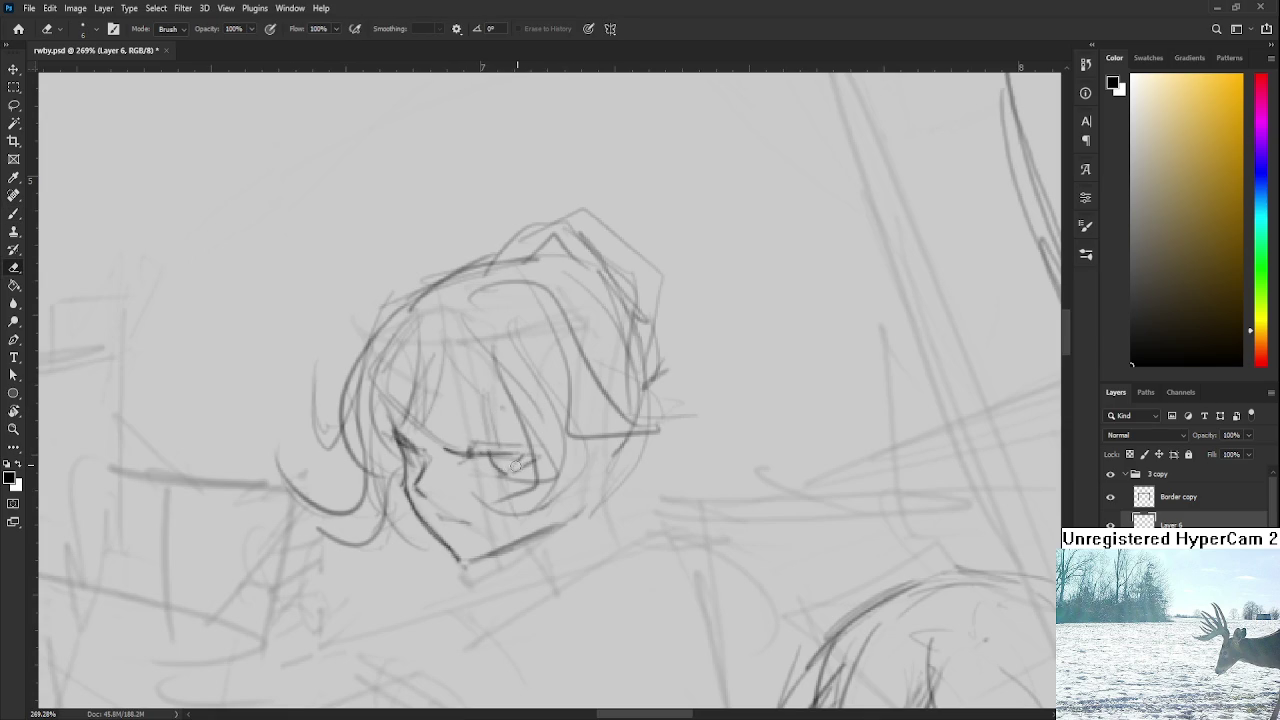
key("b")
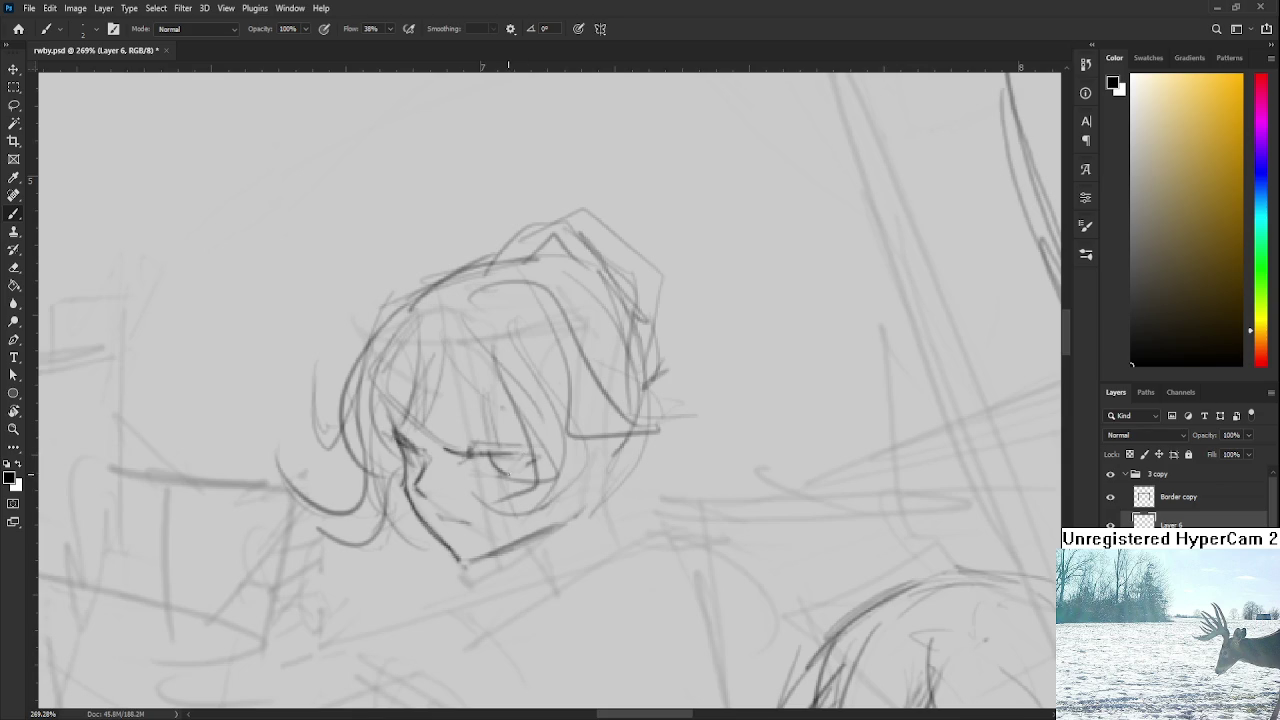
mouse_move(521, 467)
left_mouse_down()
mouse_move(510, 460)
mouse_move(524, 459)
left_mouse_up()
key("e")
key("b")
scroll(475, 410, "down", 2)
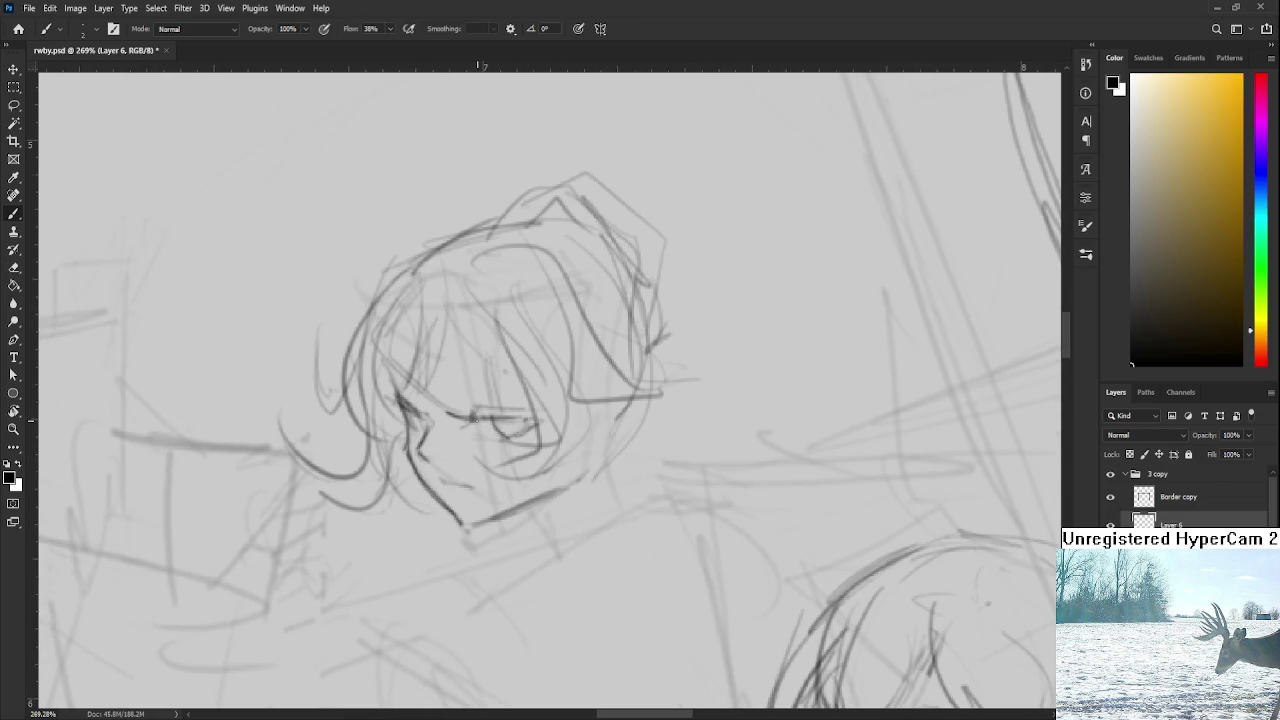
left_click_drag(524, 414, 504, 407)
scroll(477, 418, "down", 1)
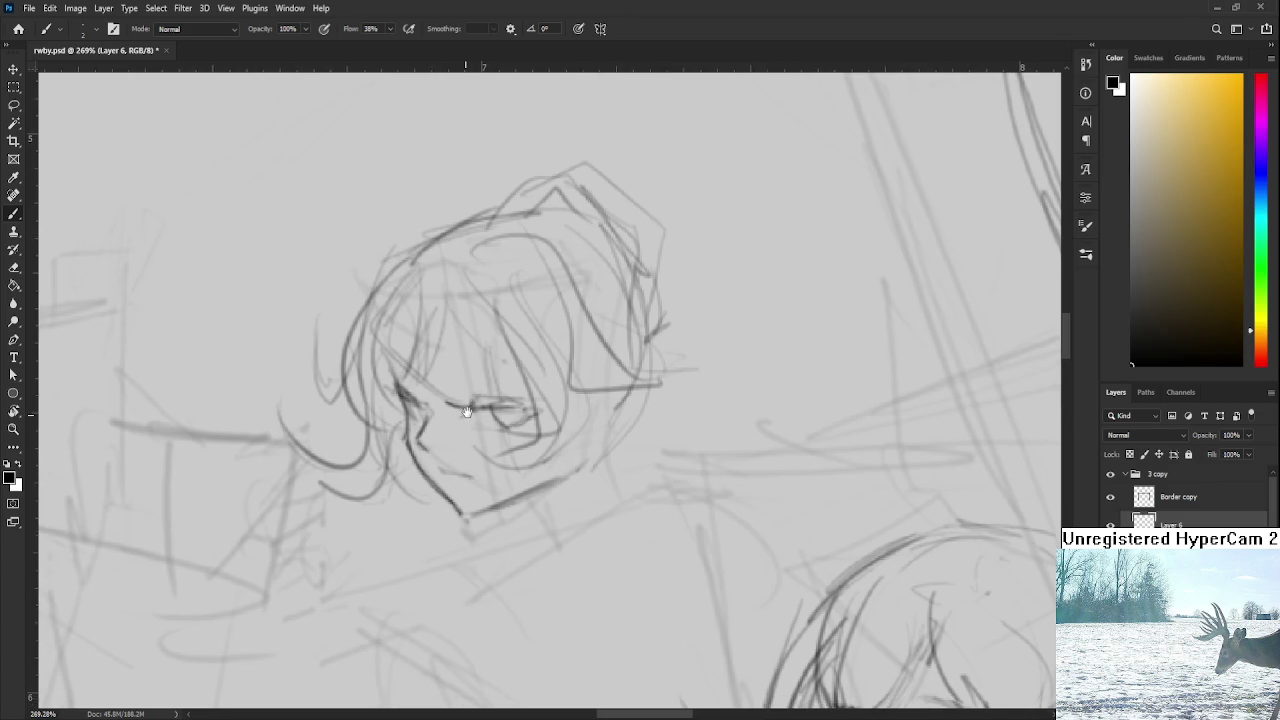
scroll(444, 413, "up", 1)
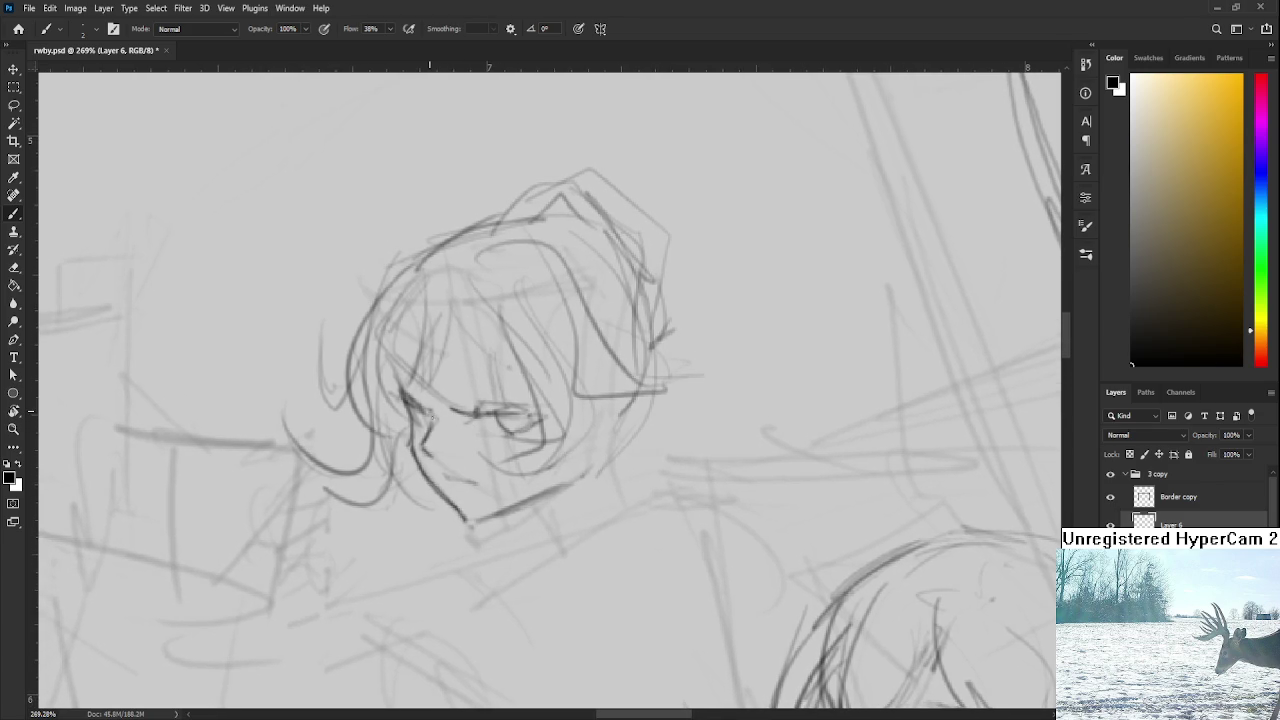
scroll(428, 436, "down", 1)
Step: Add dark pencil strokes across the upper fighter's face and hair beside the eyes
key("e")
key("b")
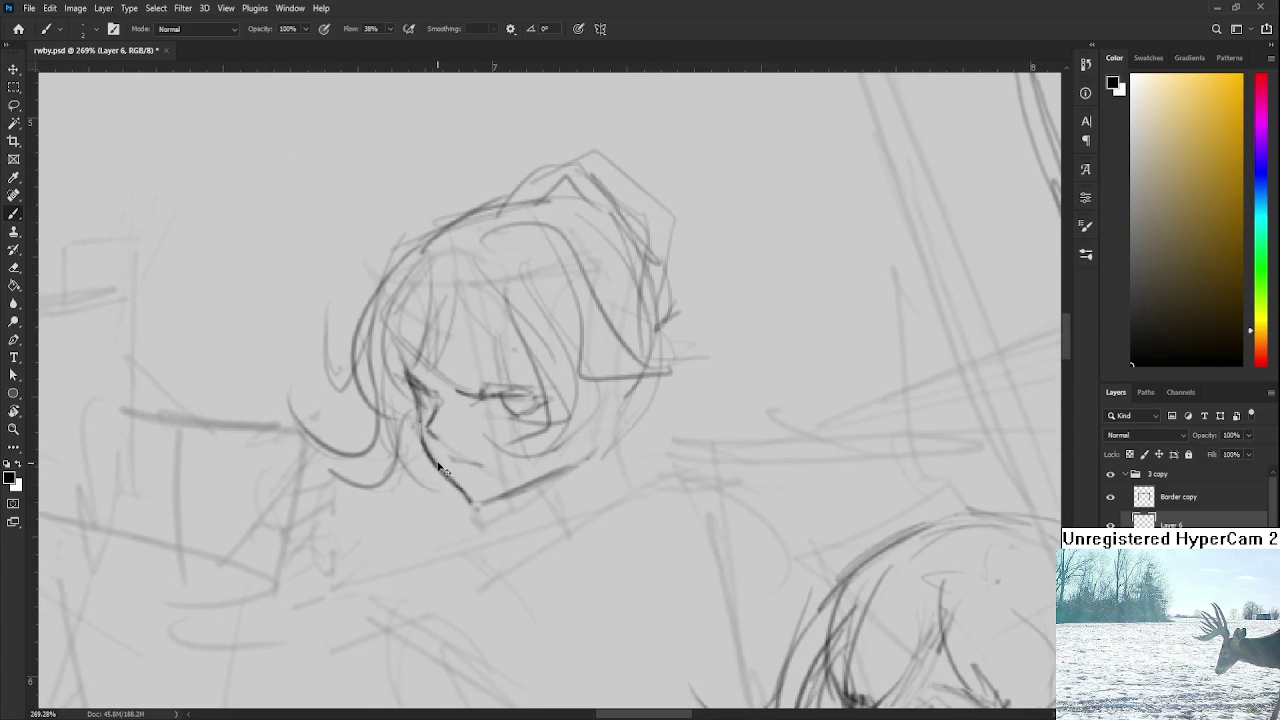
key("e")
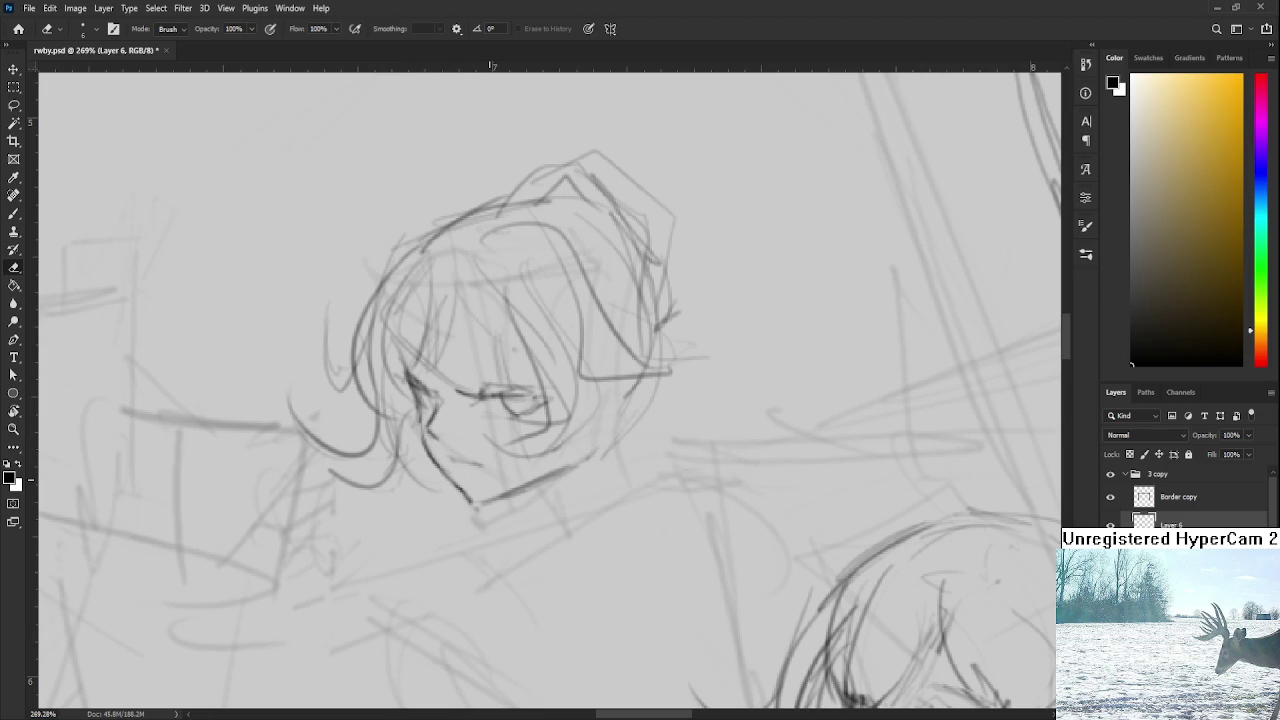
scroll(508, 441, "down", 1)
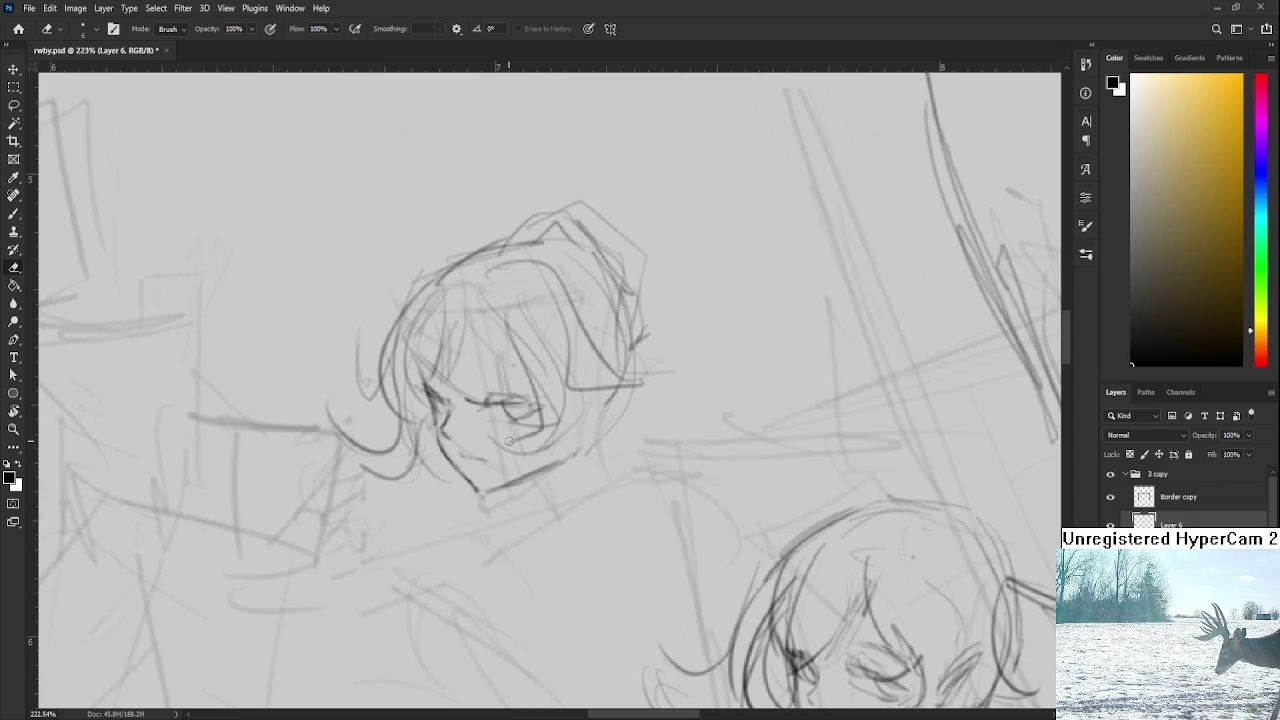
mouse_move(491, 371)
left_mouse_down()
mouse_move(526, 441)
mouse_move(461, 407)
left_mouse_up()
key("b")
mouse_move(522, 447)
left_mouse_down()
mouse_move(525, 410)
mouse_move(540, 465)
left_mouse_up()
left_click_drag(572, 512, 539, 441)
key("e")
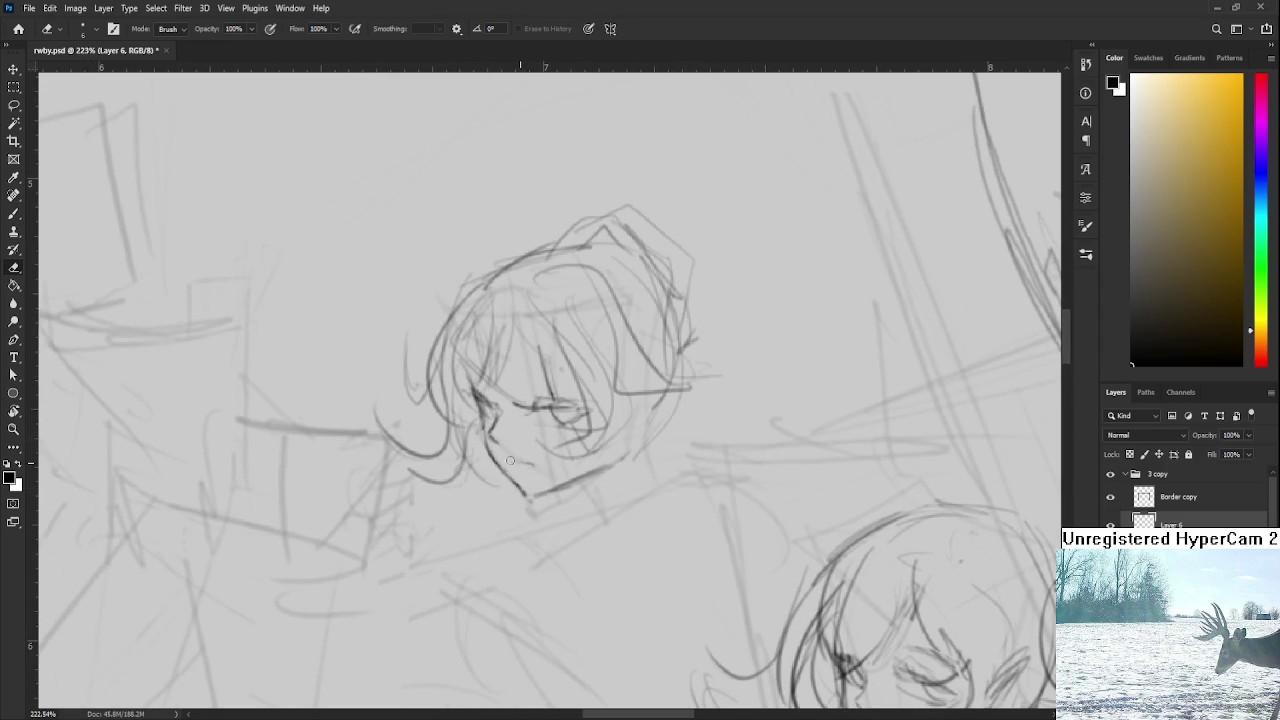
key("b")
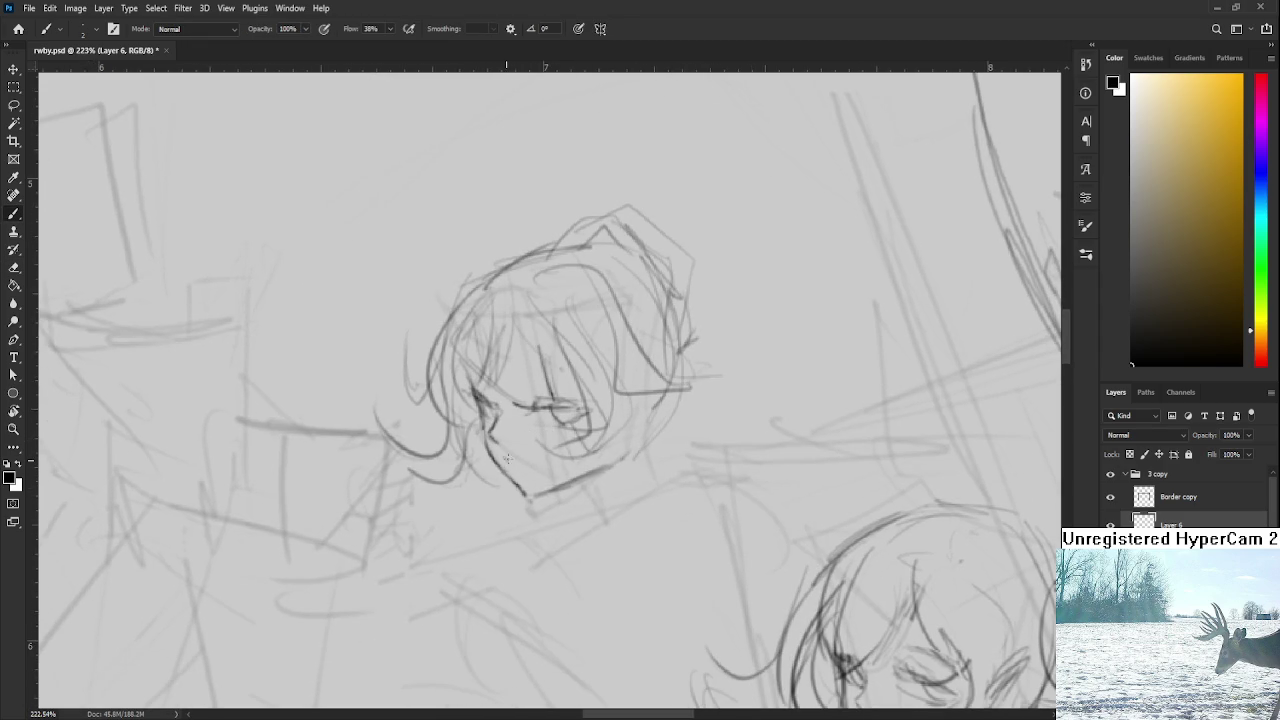
Step: Undo a faint line across the upper face and darken a hair strand on the head
scroll(578, 440, "up", 1)
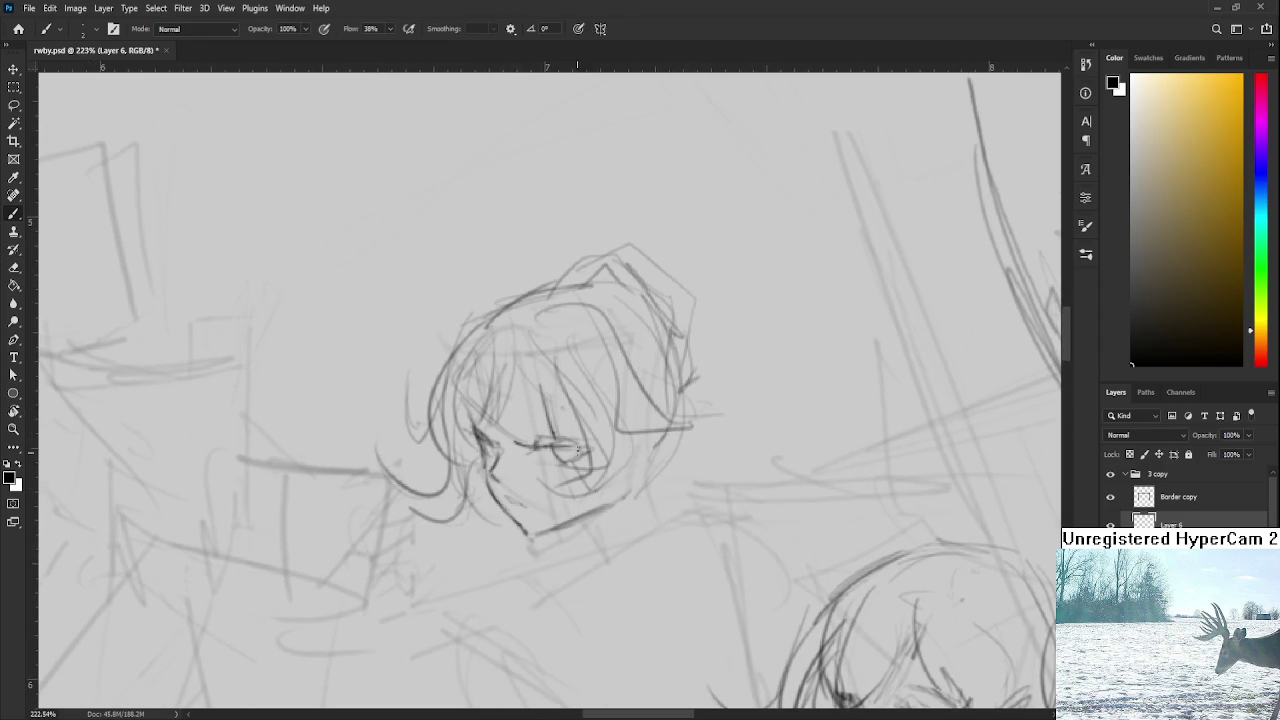
left_click_drag(521, 424, 587, 420)
key("ctrl+z")
key("ctrl+z")
left_click_drag(466, 402, 486, 432)
scroll(560, 400, "down", 2)
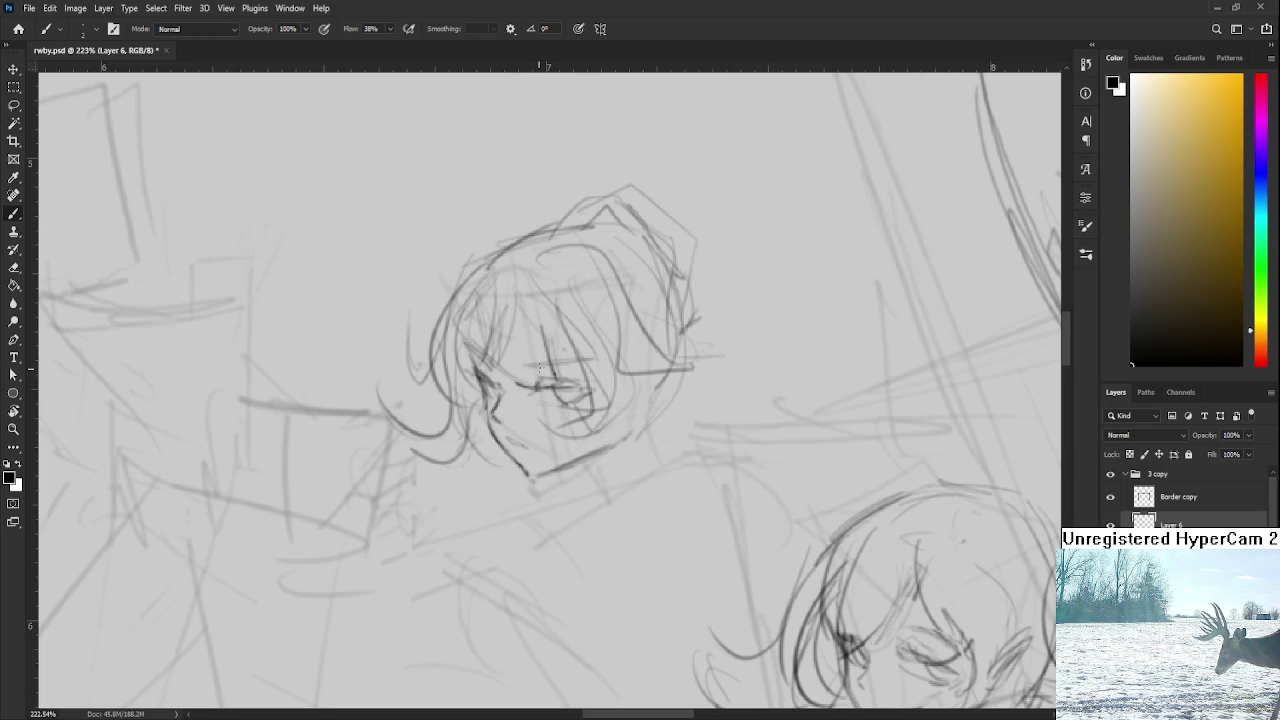
scroll(613, 393, "down", 3)
scroll(608, 420, "down", 3)
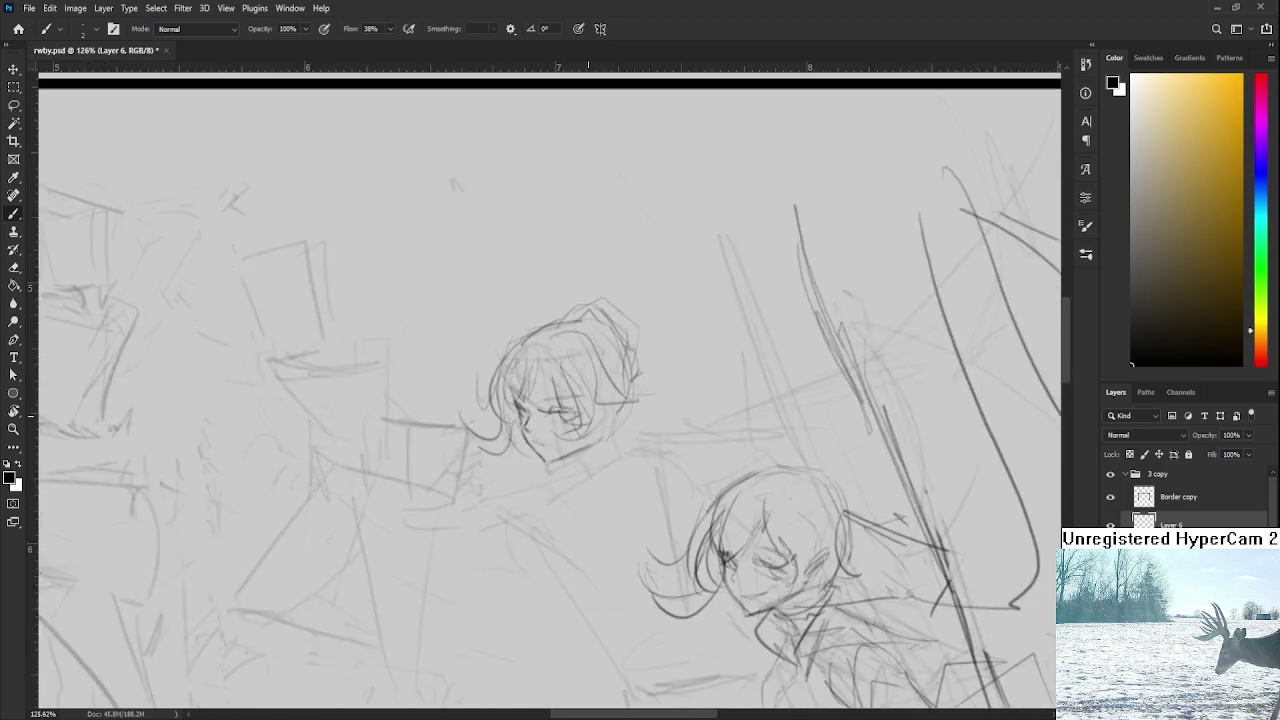
scroll(603, 445, "down", 3)
scroll(592, 426, "up", 2)
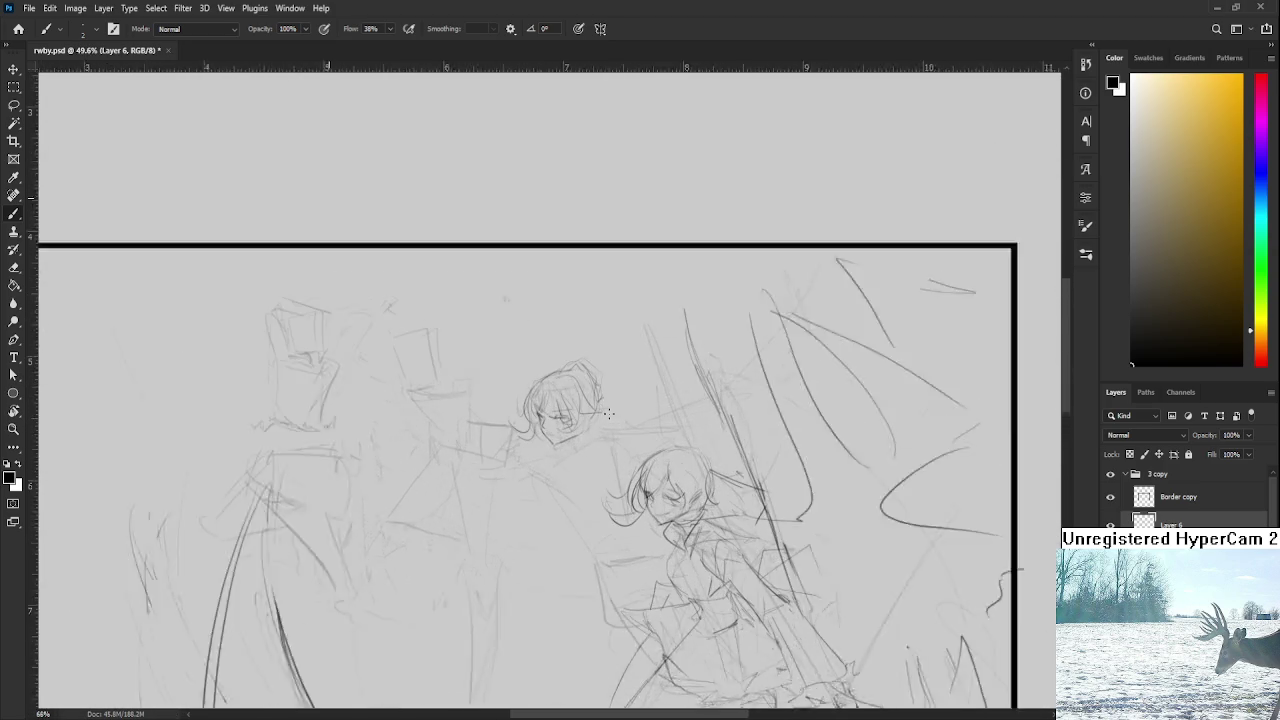
scroll(608, 413, "up", 2)
scroll(608, 413, "up", 1)
scroll(607, 412, "up", 1)
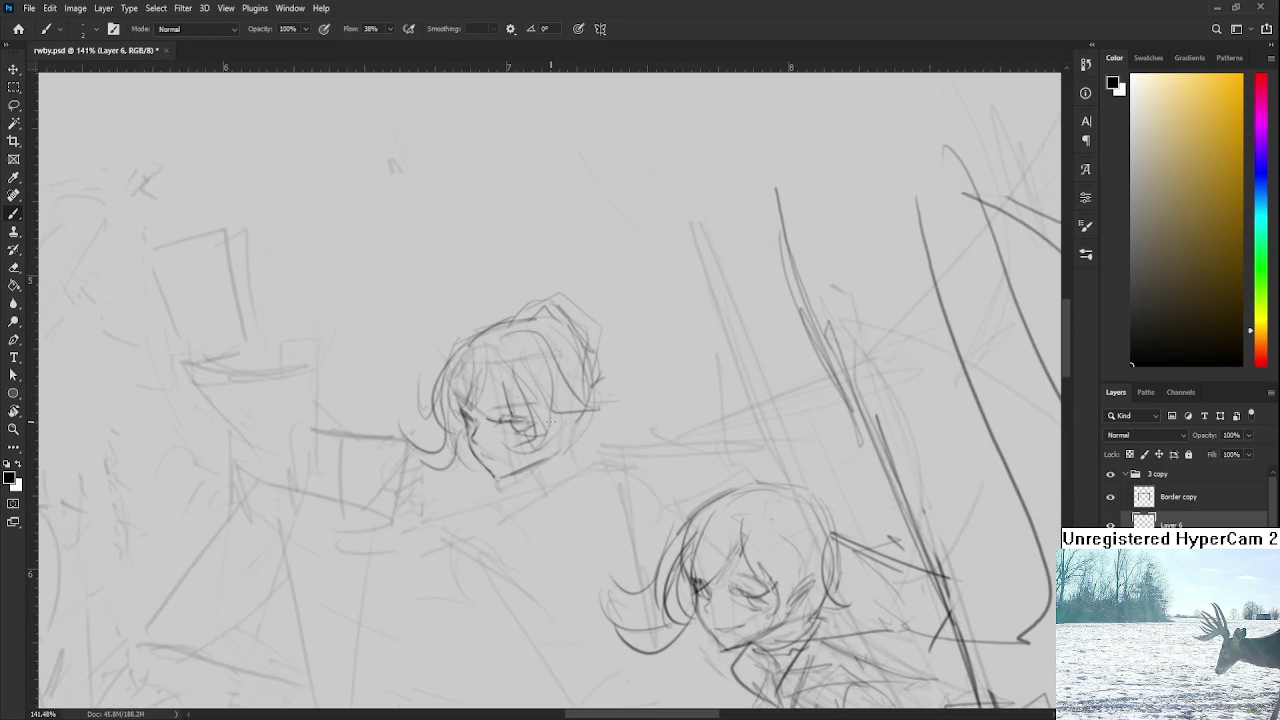
key("l")
mouse_move(552, 502)
left_mouse_down()
mouse_move(668, 392)
mouse_move(657, 371)
left_mouse_up()
key("ctrl+t")
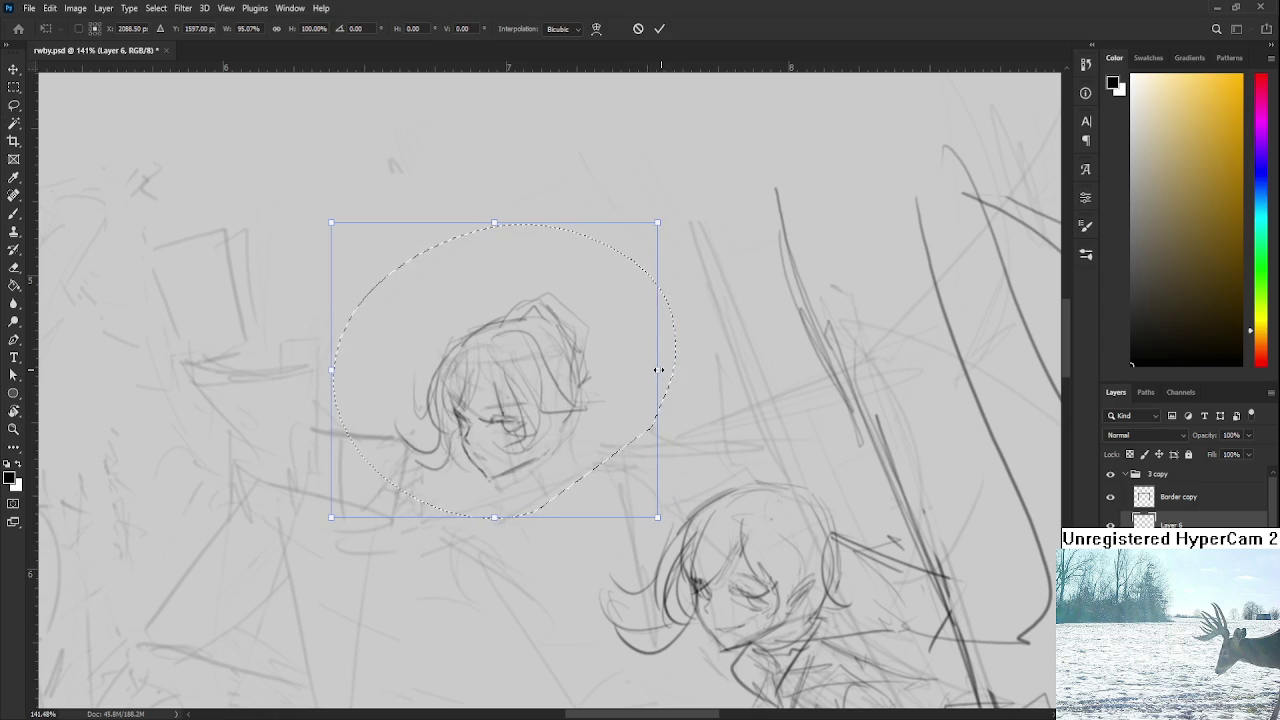
key("ctrl+z")
key("Return")
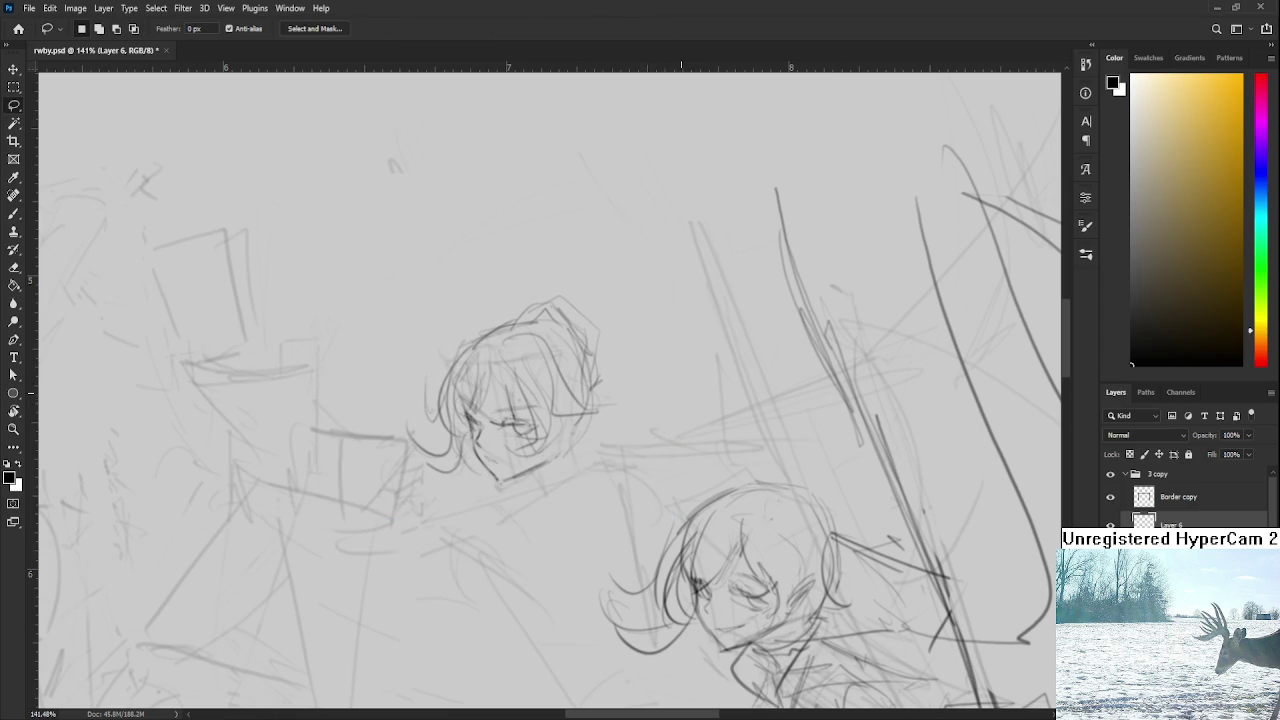
scroll(643, 357, "down", 3)
scroll(643, 357, "down", 1)
scroll(643, 357, "up", 3)
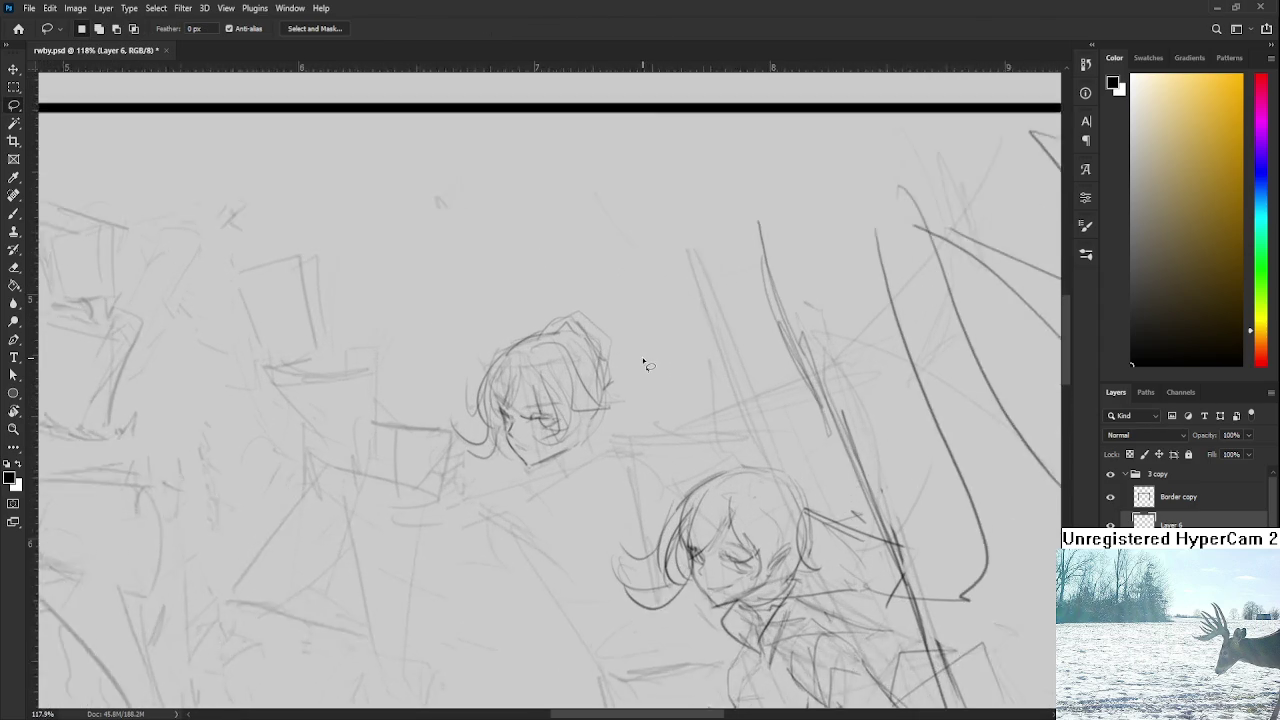
scroll(600, 370, "up", 1)
scroll(601, 370, "down", 1)
key("b")
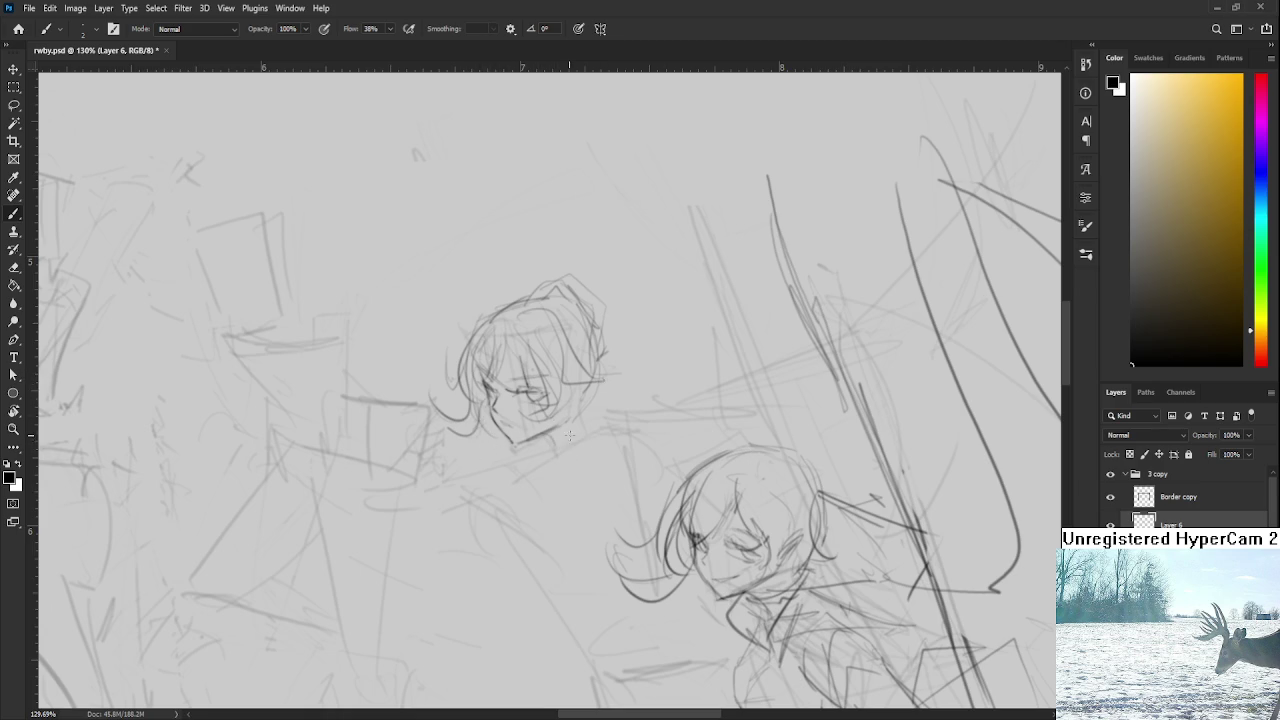
Step: Sketch the collar and neckline below the upper head, redrawing the stroke several times
left_click_drag(592, 442, 514, 465)
key("ctrl+z")
mouse_move(600, 429)
left_mouse_down()
mouse_move(518, 477)
mouse_move(630, 426)
left_mouse_up()
key("ctrl+z")
mouse_move(524, 452)
left_mouse_down()
mouse_move(503, 490)
mouse_move(622, 422)
left_mouse_up()
key("ctrl+z")
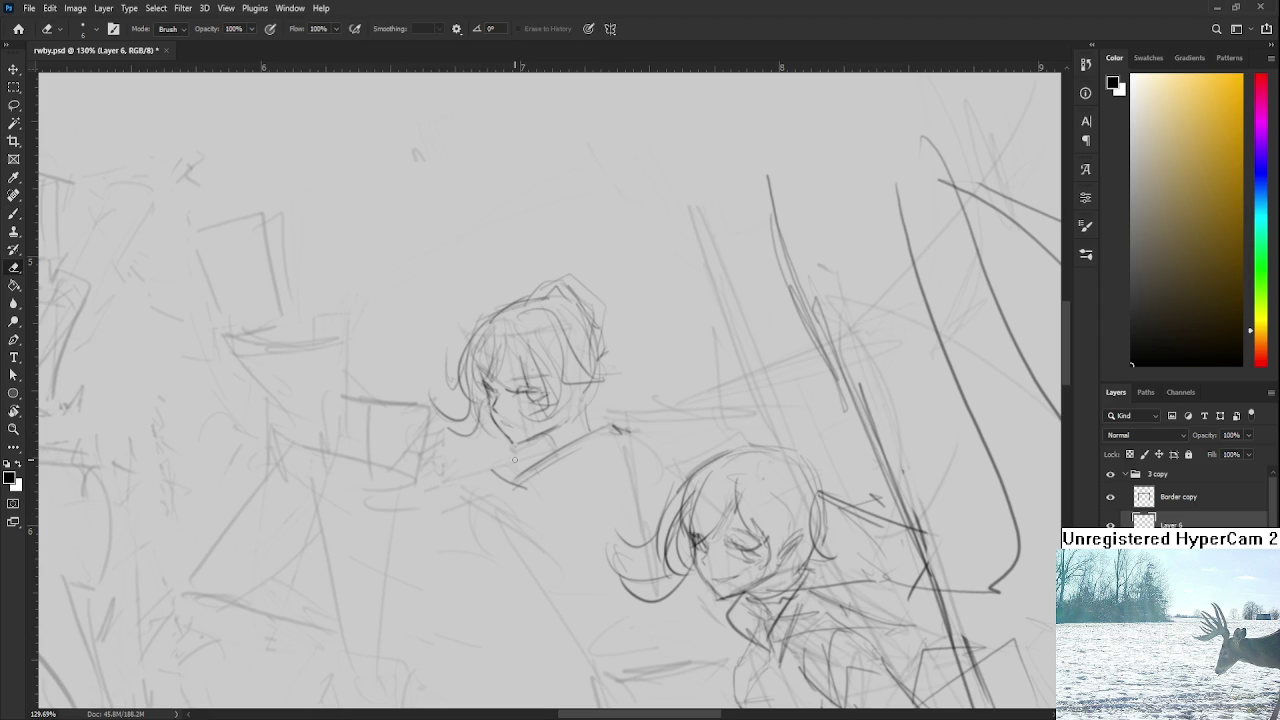
left_click_drag(508, 480, 560, 420)
key("ctrl+z")
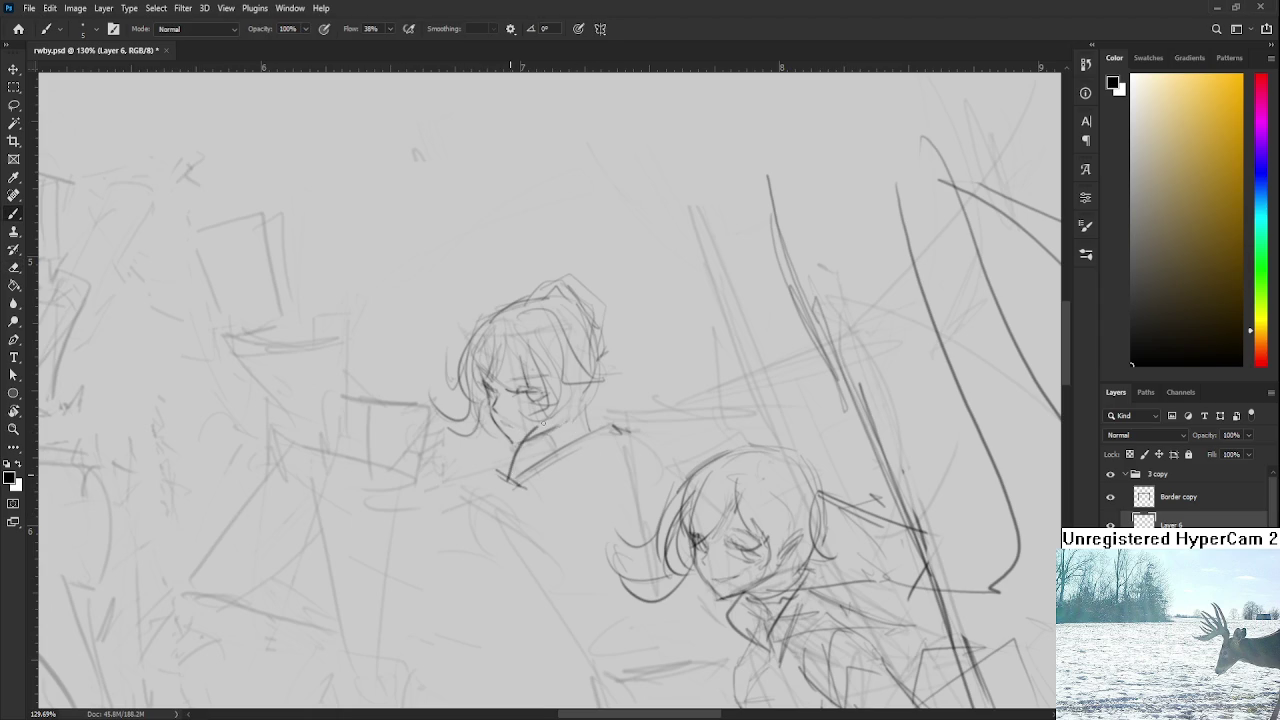
key("ctrl+z")
left_click_drag(510, 487, 597, 411)
key("ctrl+z")
mouse_move(521, 479)
left_mouse_down()
mouse_move(590, 413)
mouse_move(625, 420)
left_mouse_up()
Step: Draw the shoulder curve and upper body lines below the collar
scroll(612, 425, "down", 1)
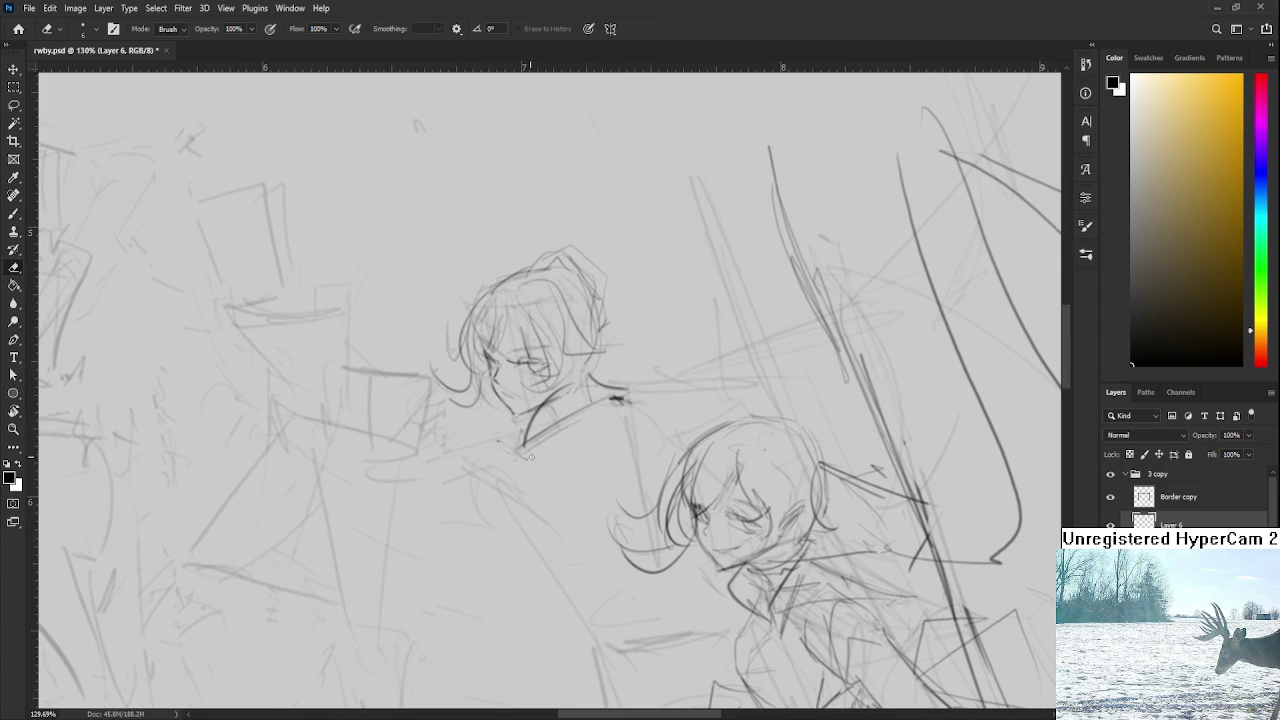
scroll(515, 440, "down", 1)
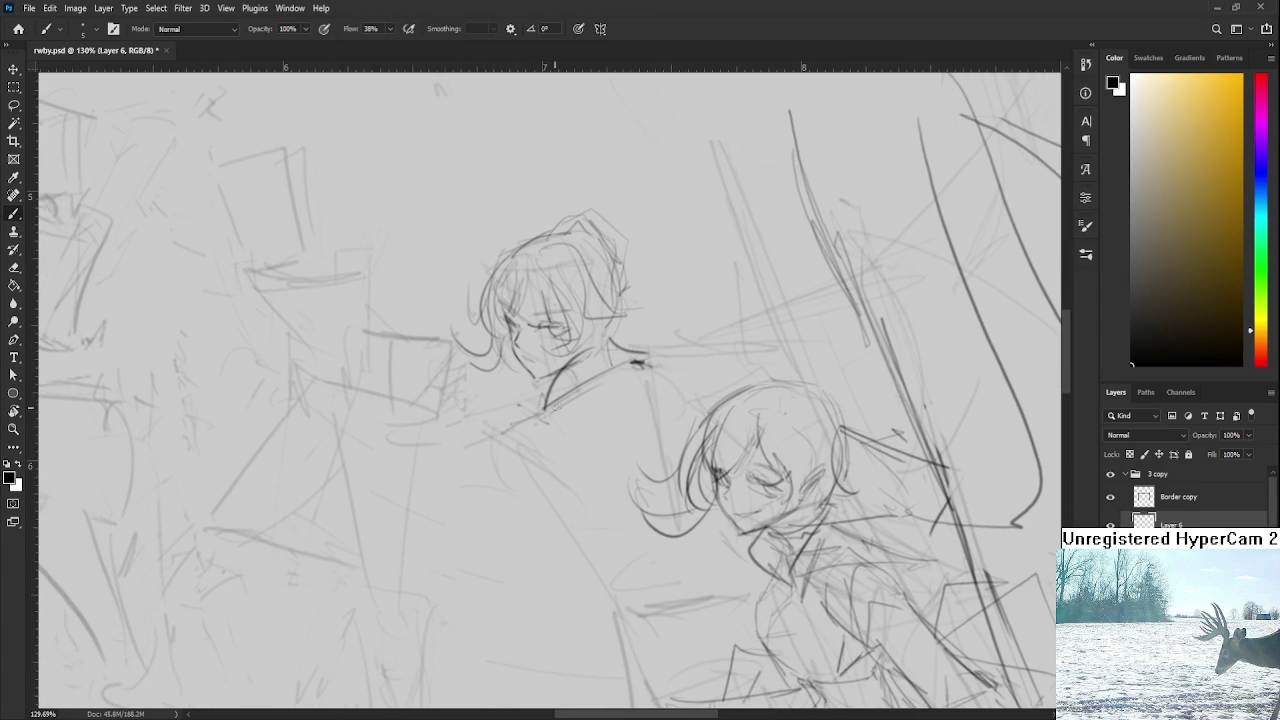
mouse_move(561, 402)
left_mouse_down()
mouse_move(499, 456)
mouse_move(594, 492)
left_mouse_up()
left_click_drag(578, 408, 604, 458)
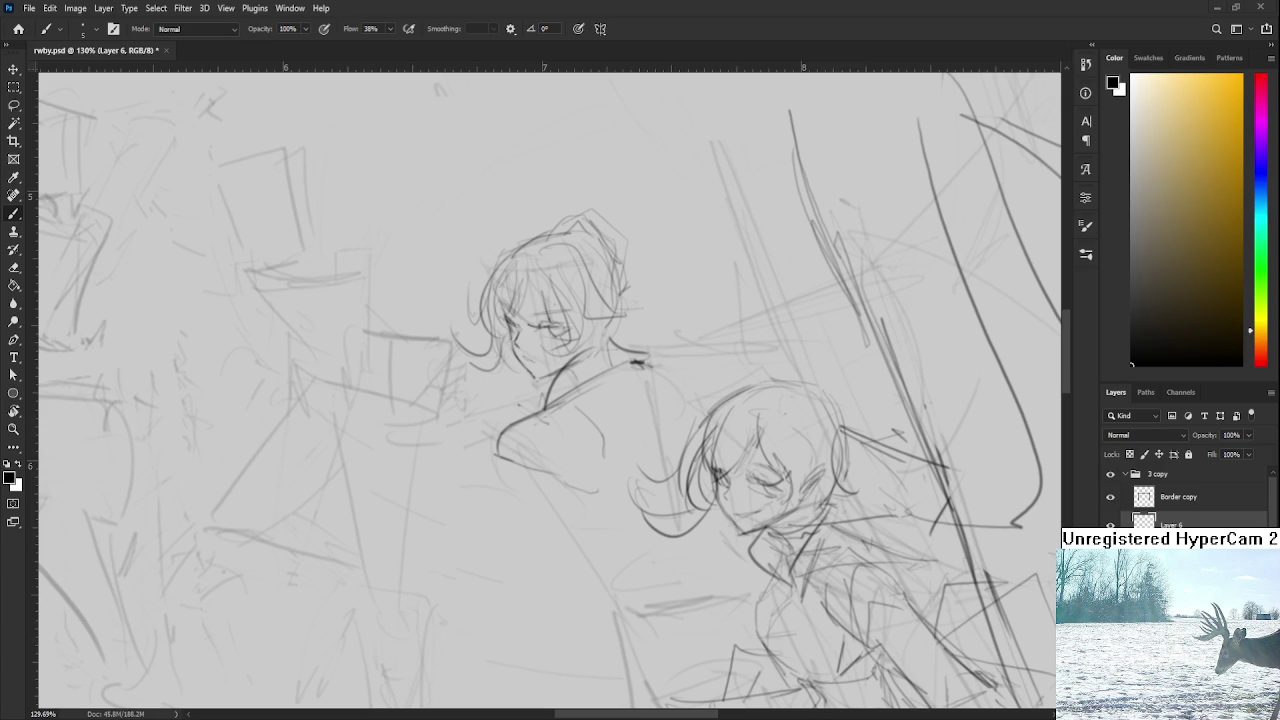
mouse_move(657, 471)
left_mouse_down()
mouse_move(520, 412)
mouse_move(532, 429)
left_mouse_up()
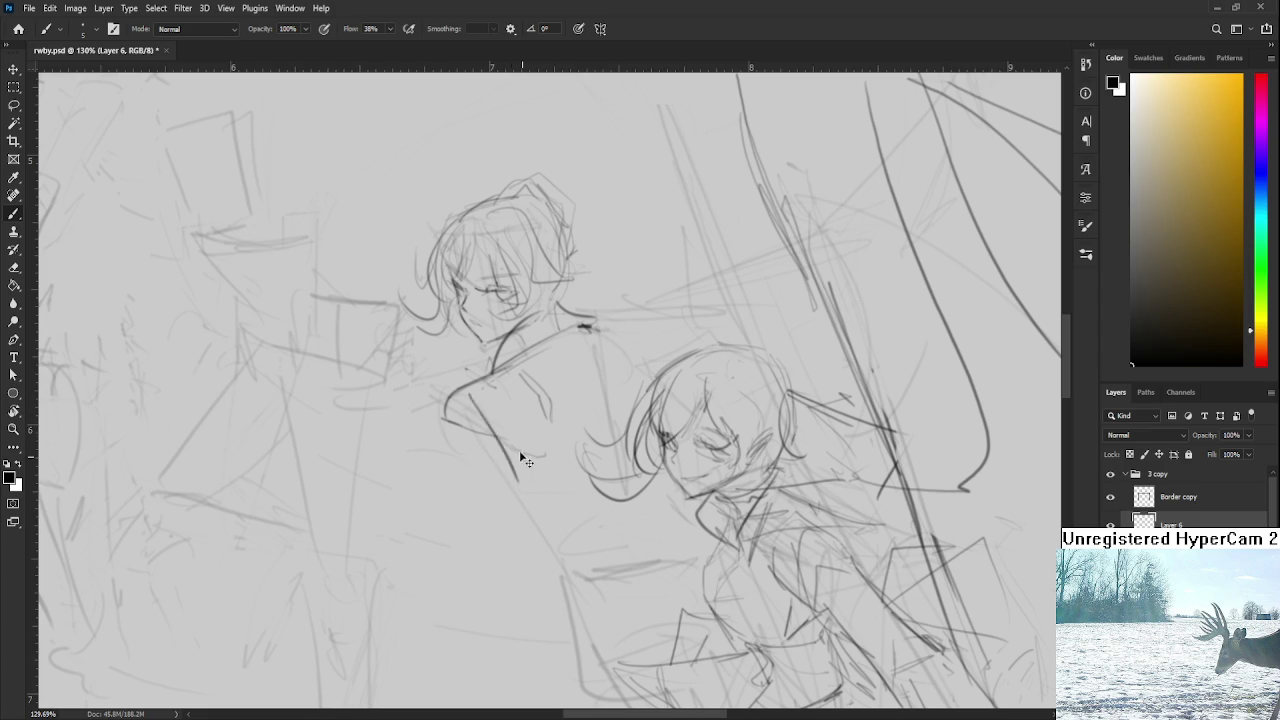
left_click_drag(486, 410, 517, 444)
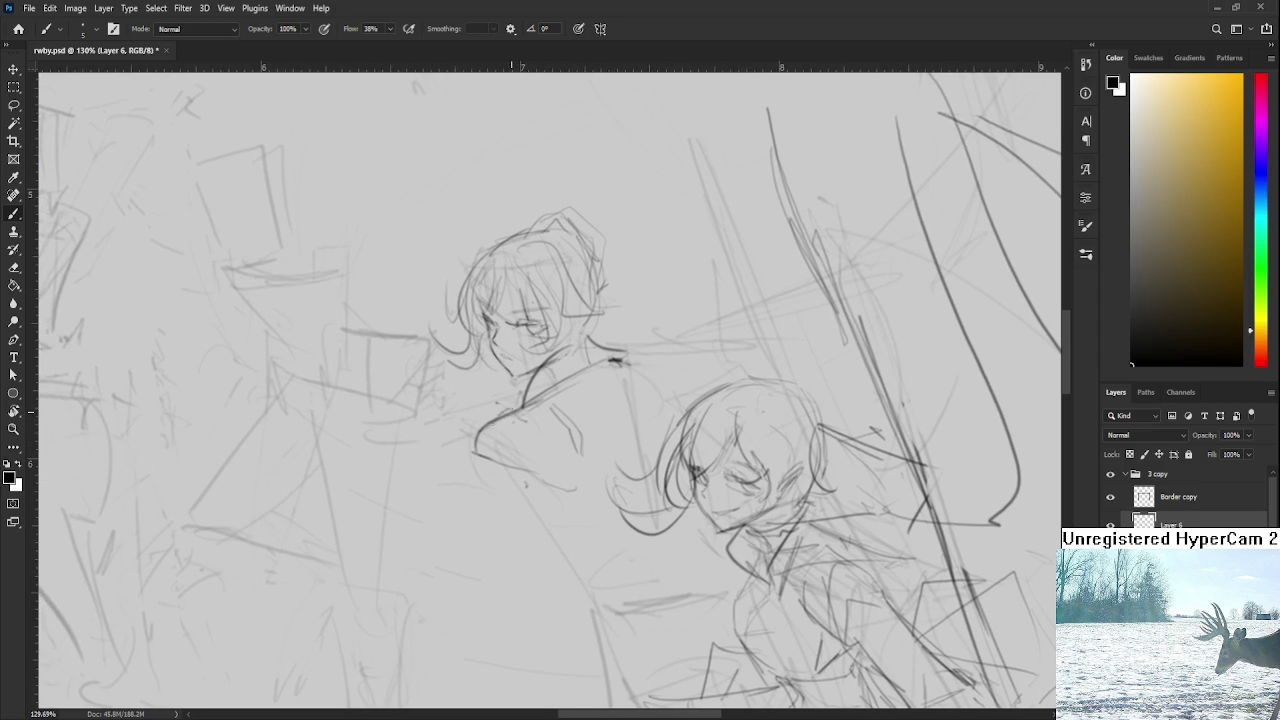
Step: Draw the bent arm left of the torso, ending in a rounded hand
mouse_move(458, 460)
left_mouse_down()
mouse_move(454, 514)
mouse_move(516, 483)
mouse_move(555, 493)
left_mouse_up()
mouse_move(455, 492)
left_mouse_down()
mouse_move(440, 528)
mouse_move(454, 534)
left_mouse_up()
left_click_drag(456, 438, 434, 530)
key("ctrl+z")
mouse_move(450, 464)
left_mouse_down()
mouse_move(505, 432)
mouse_move(512, 442)
mouse_move(433, 532)
left_mouse_up()
key("ctrl+z")
key("ctrl+z")
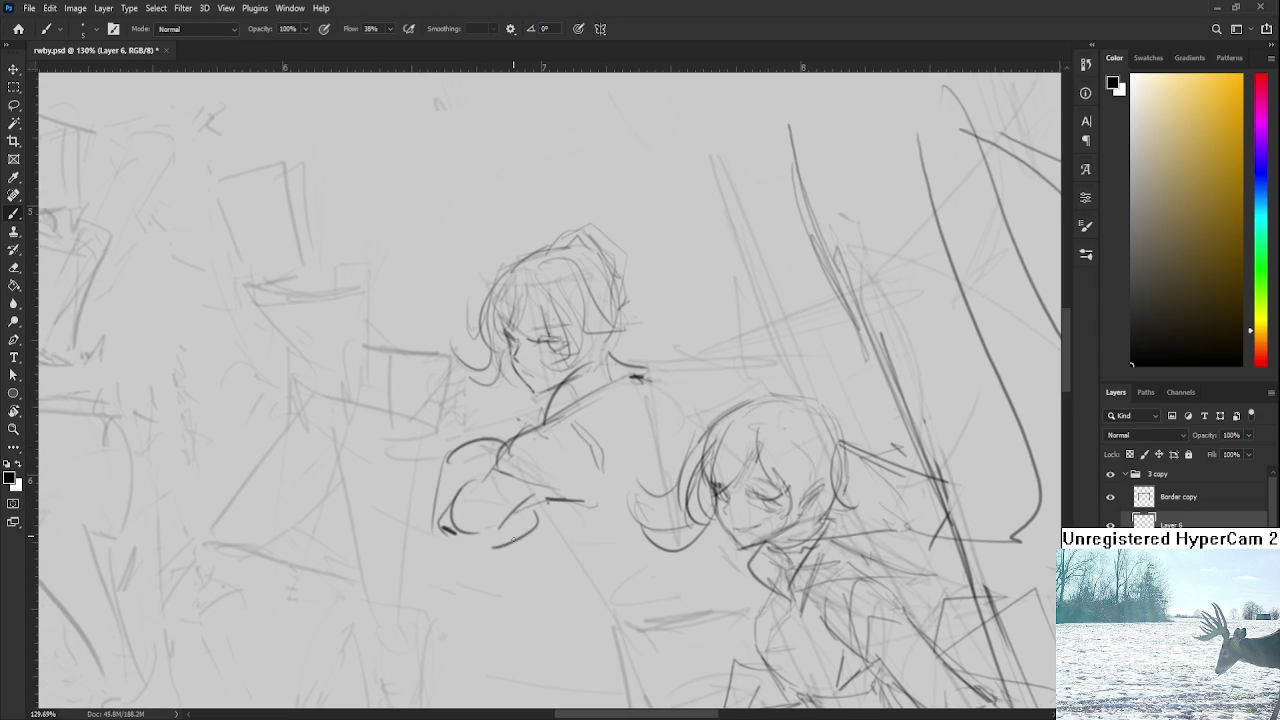
mouse_move(521, 520)
left_mouse_down()
mouse_move(455, 534)
mouse_move(526, 530)
left_mouse_up()
left_click_drag(449, 455, 421, 502)
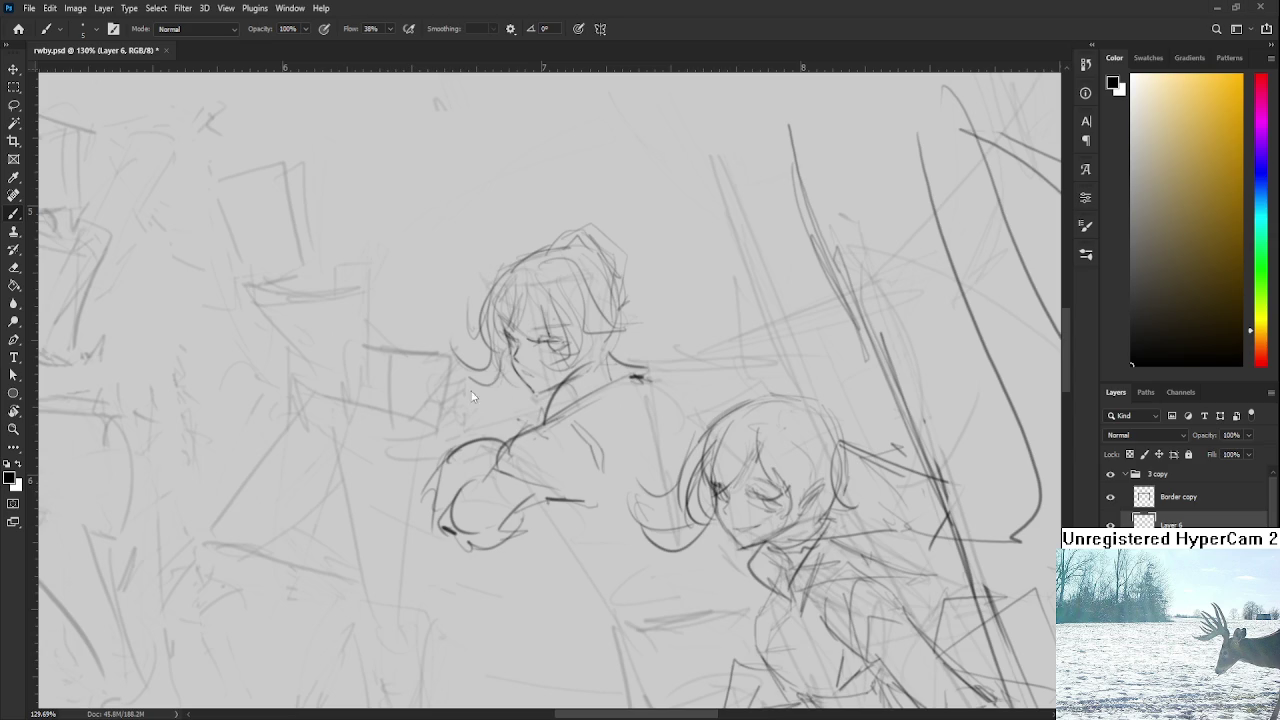
Step: Extend the shoulder toward the lower figure's head, undoing the longer stroke
scroll(592, 501, "down", 3)
scroll(588, 502, "down", 2)
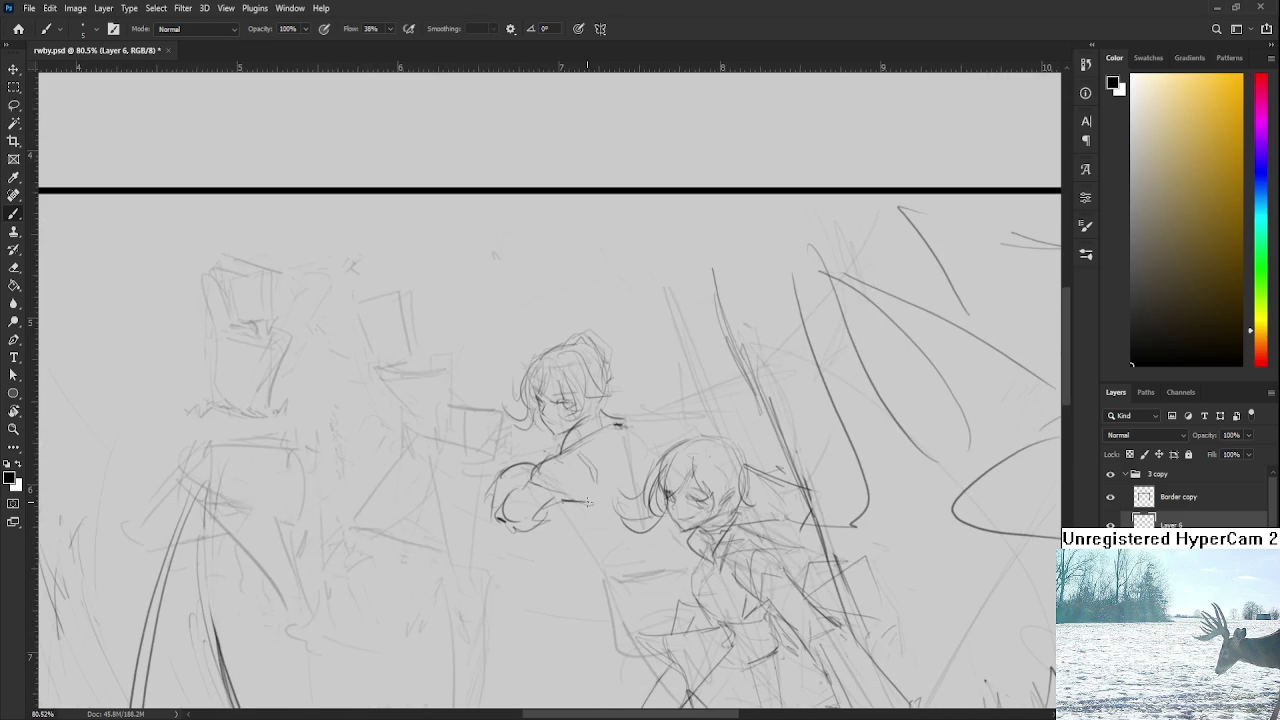
left_click_drag(547, 430, 507, 368)
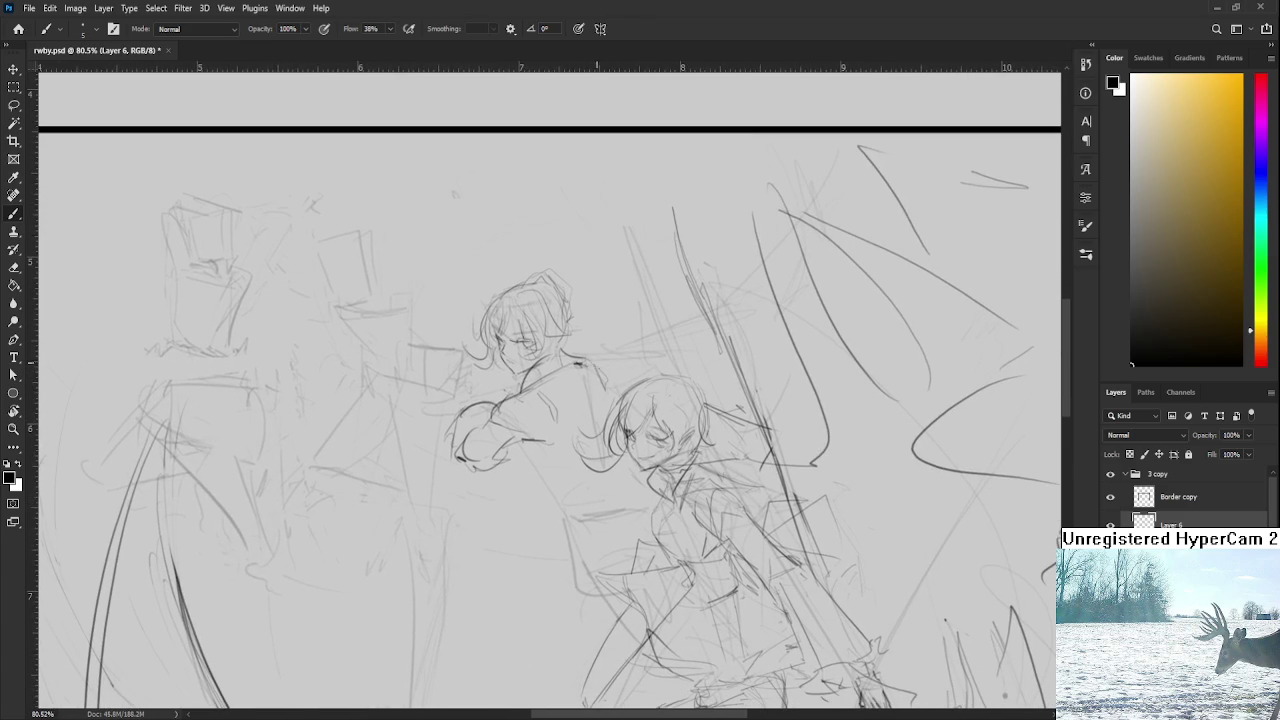
left_click_drag(586, 358, 652, 378)
mouse_move(562, 352)
left_mouse_down()
mouse_move(598, 351)
mouse_move(588, 362)
mouse_move(603, 364)
left_mouse_up()
key("ctrl+z")
scroll(605, 362, "up", 1)
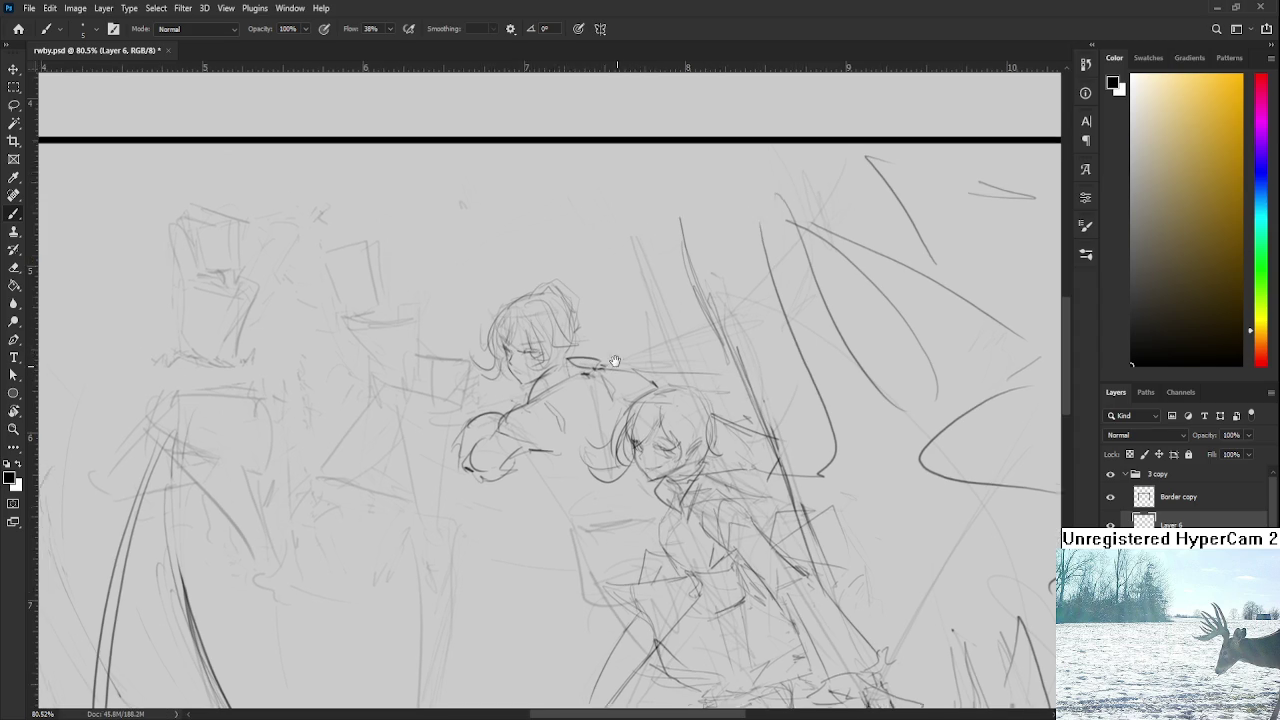
scroll(550, 400, "up", 2)
Step: Lasso the upper head and widen it to about 103% with Free Transform
key("l")
mouse_move(528, 445)
left_mouse_down()
mouse_move(573, 432)
mouse_move(530, 447)
left_mouse_up()
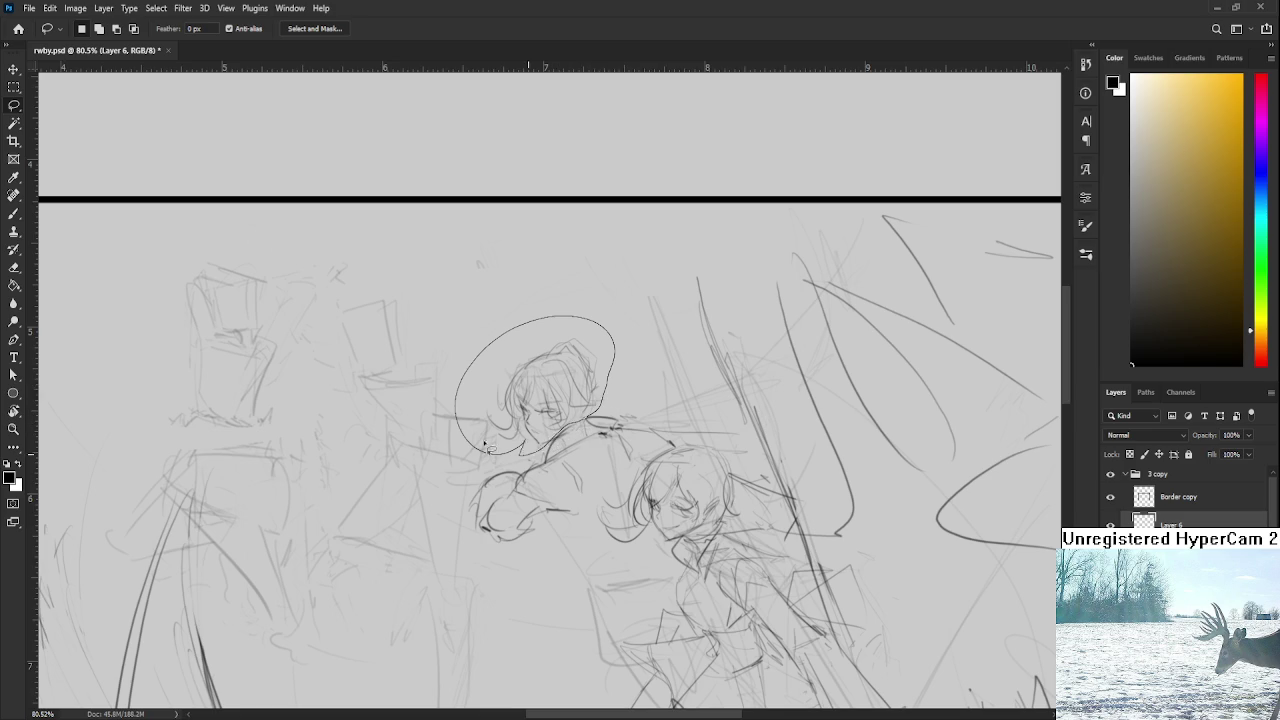
key("ctrl+t")
left_click_drag(451, 375, 446, 375)
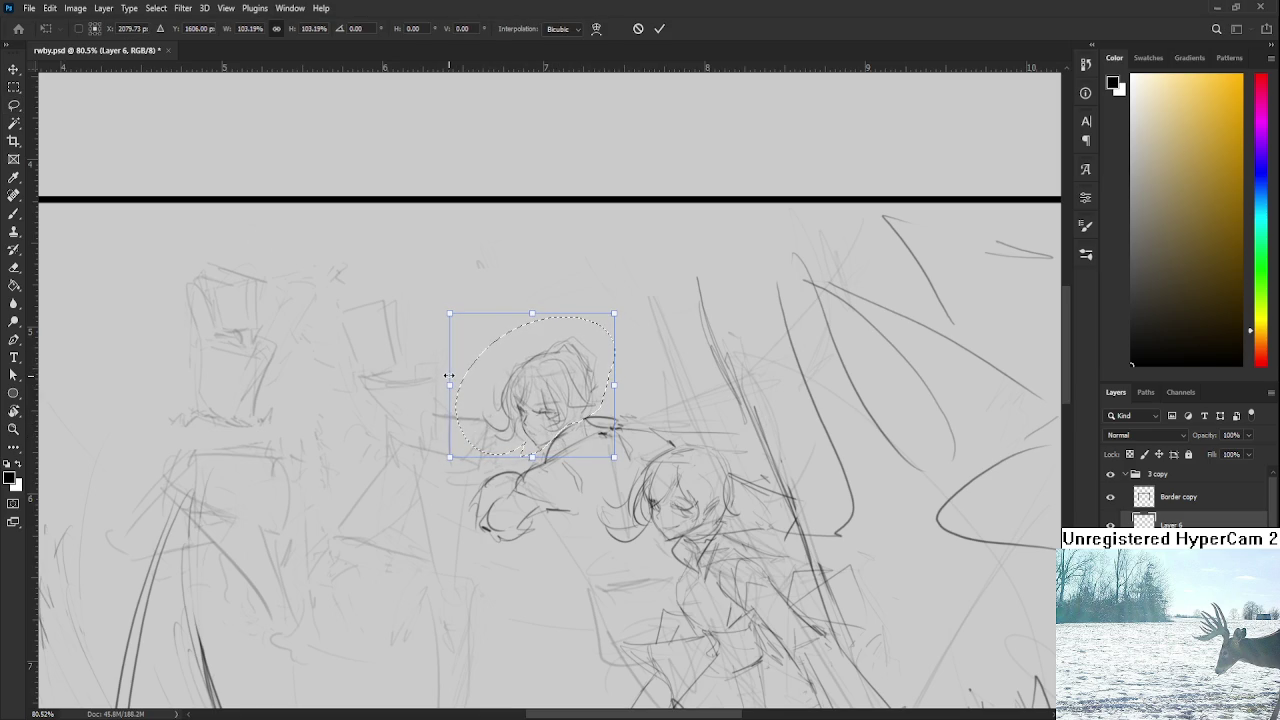
key("Return")
key("ctrl+d")
left_click_drag(634, 371, 622, 325)
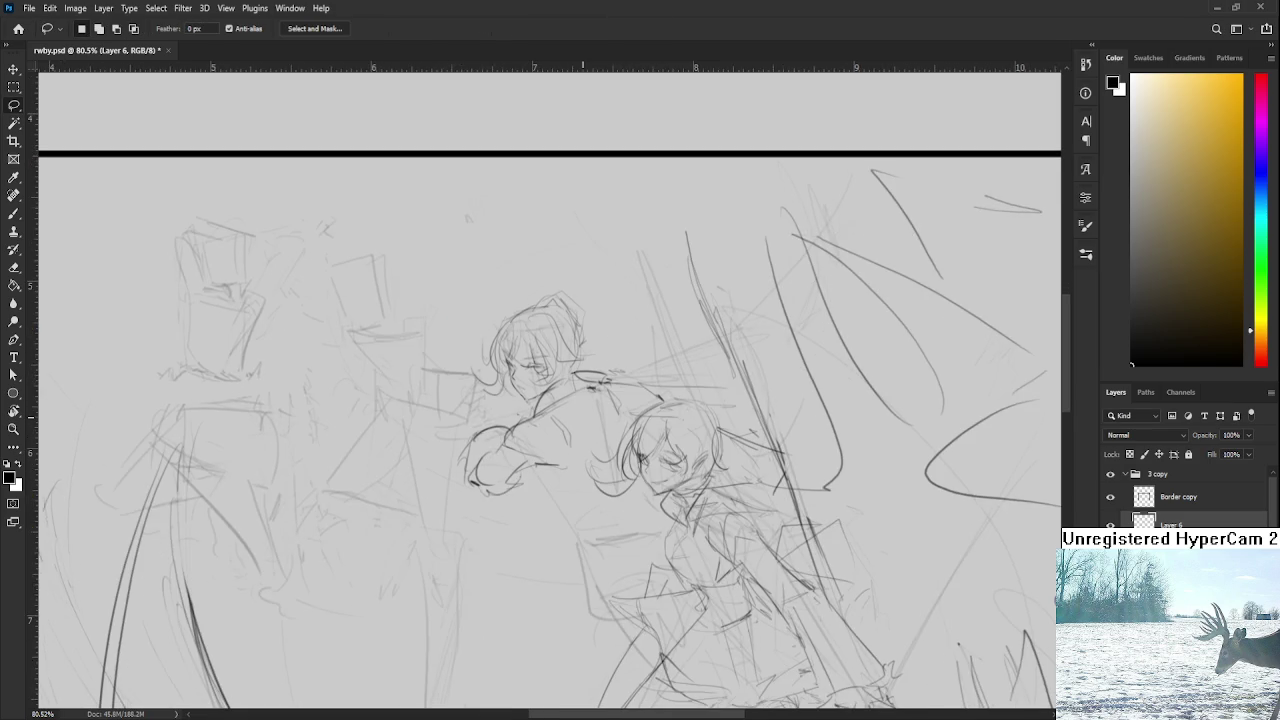
scroll(590, 420, "down", 3)
scroll(675, 425, "up", 5)
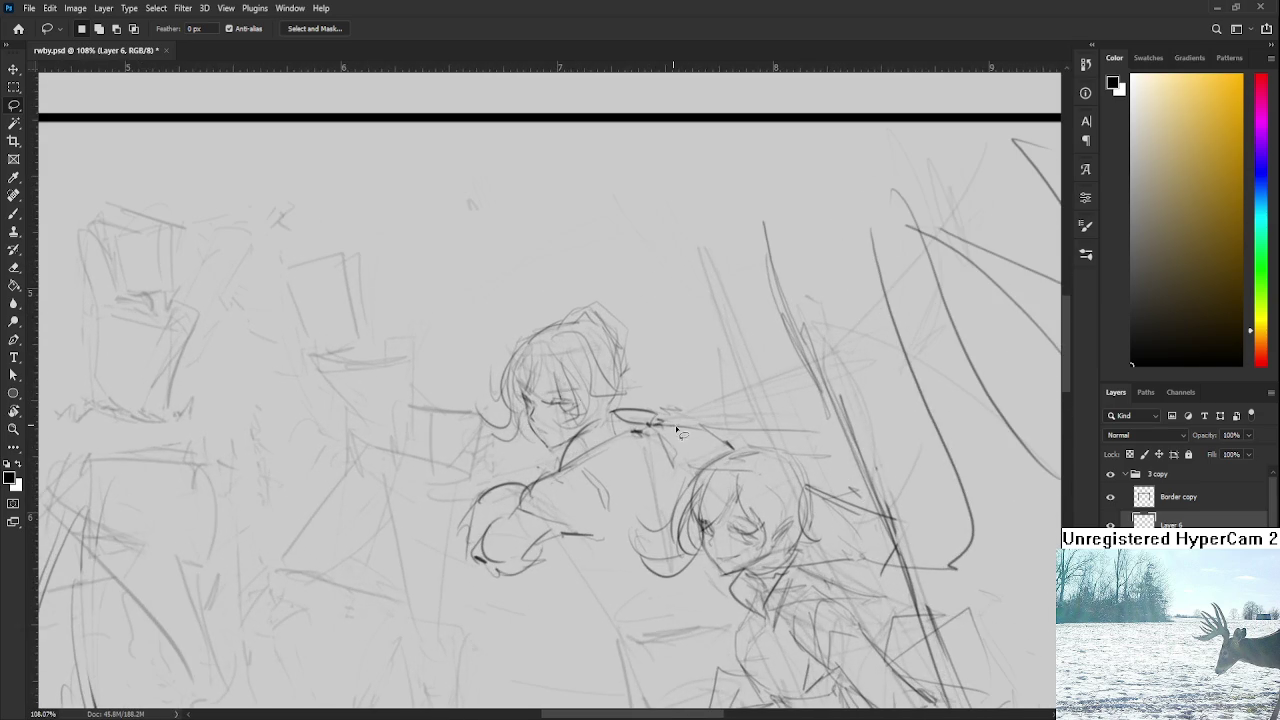
scroll(697, 400, "down", 1)
scroll(697, 400, "down", 1)
scroll(717, 459, "down", 1)
Step: Sketch short strokes along and below the arm and across the left figure's torso
key("e")
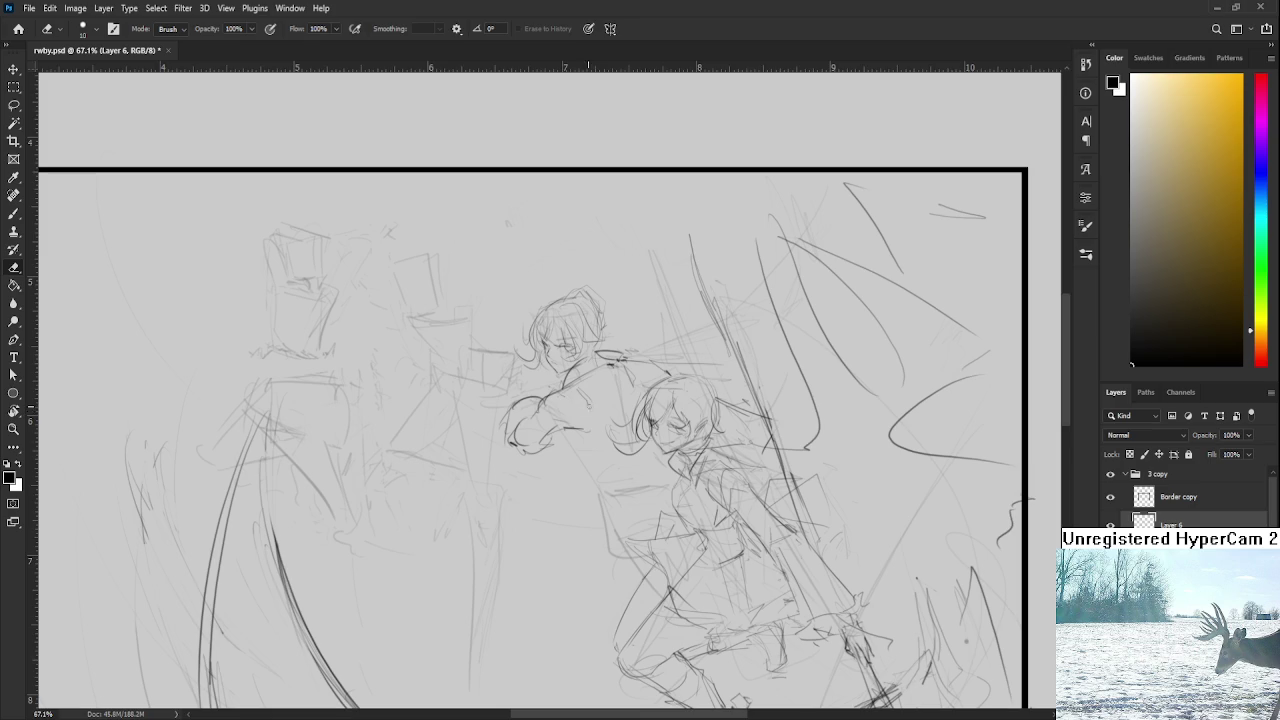
key("b")
left_click_drag(554, 387, 559, 420)
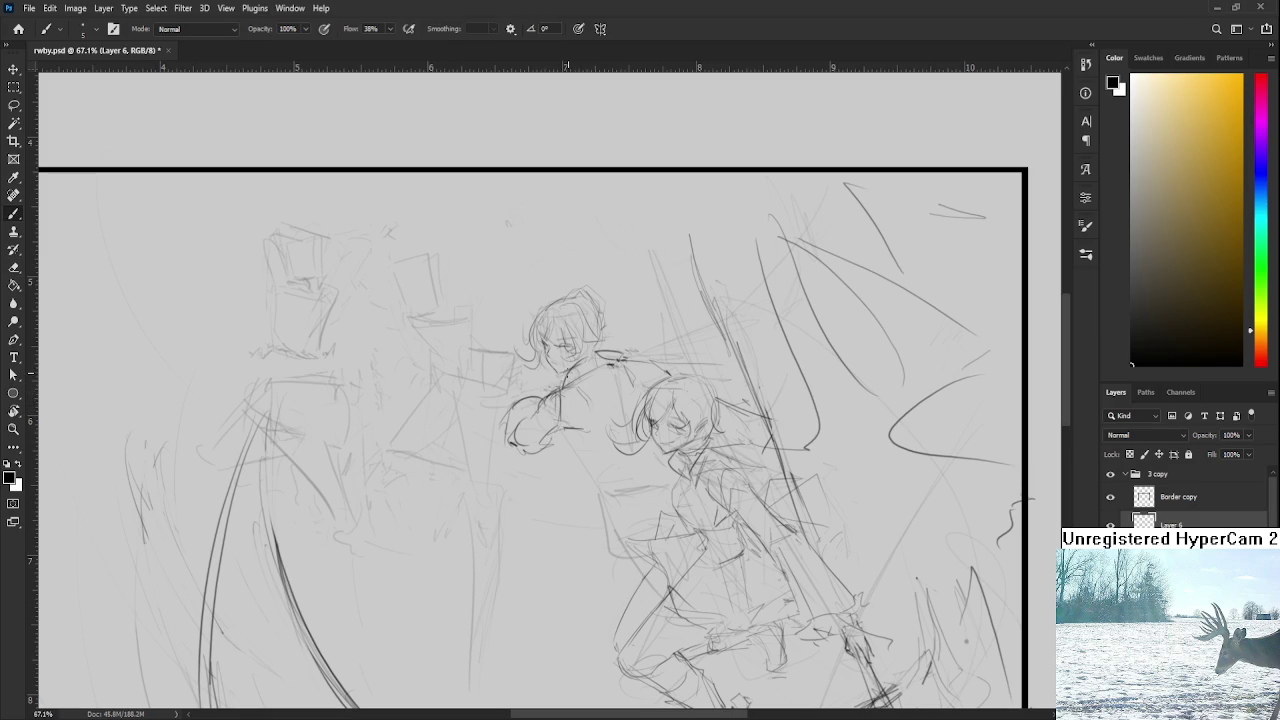
left_click_drag(577, 441, 560, 410)
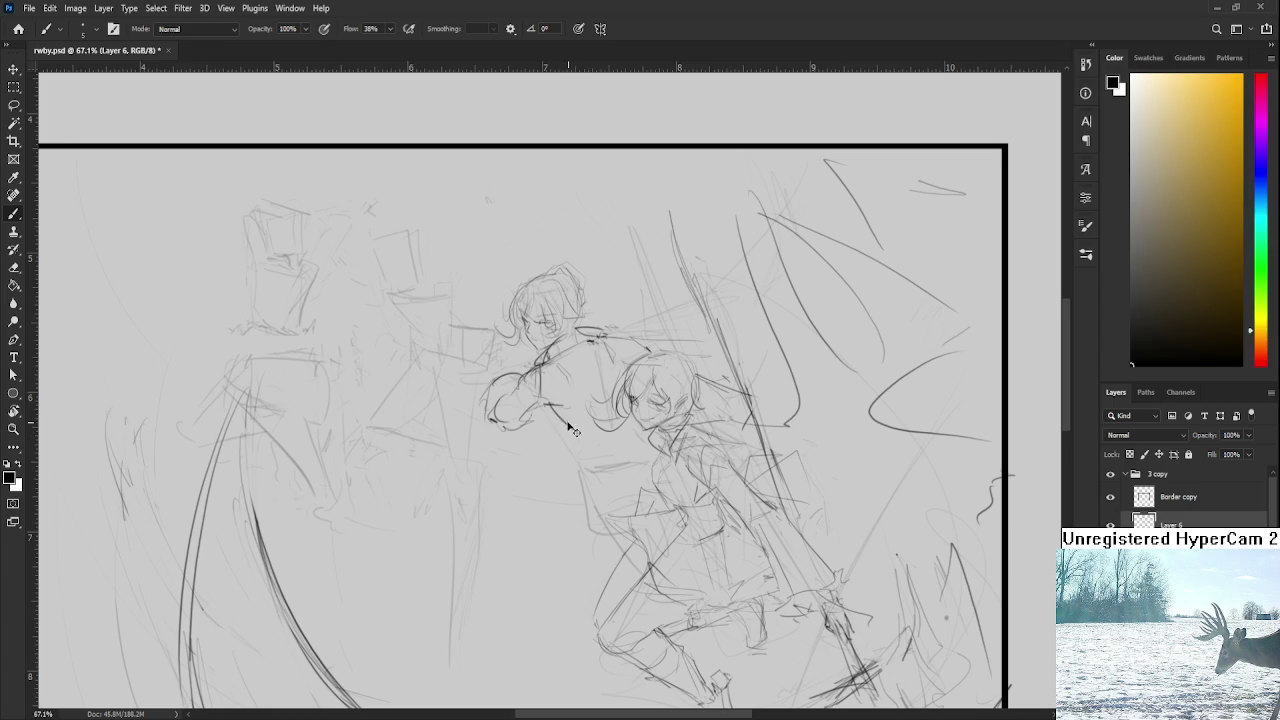
left_click_drag(548, 422, 597, 428)
mouse_move(588, 358)
left_mouse_down()
mouse_move(570, 400)
mouse_move(616, 388)
left_mouse_up()
scroll(592, 358, "down", 2)
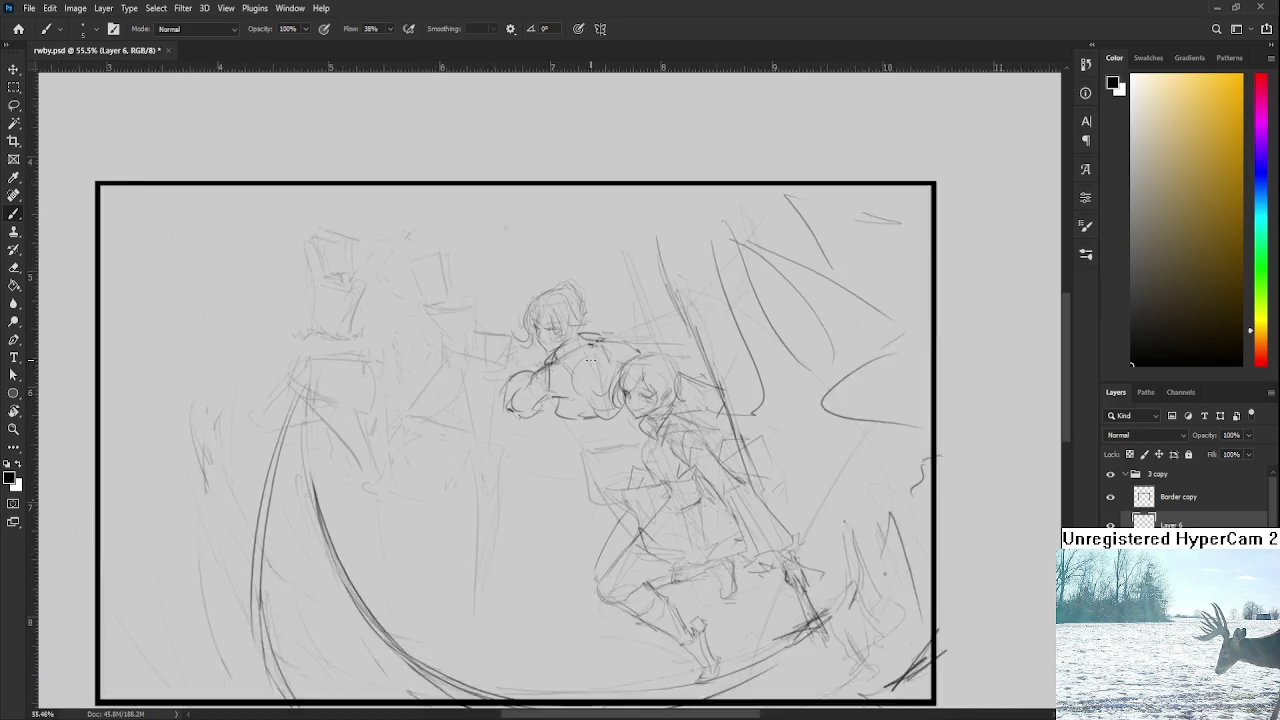
scroll(600, 355, "down", 2)
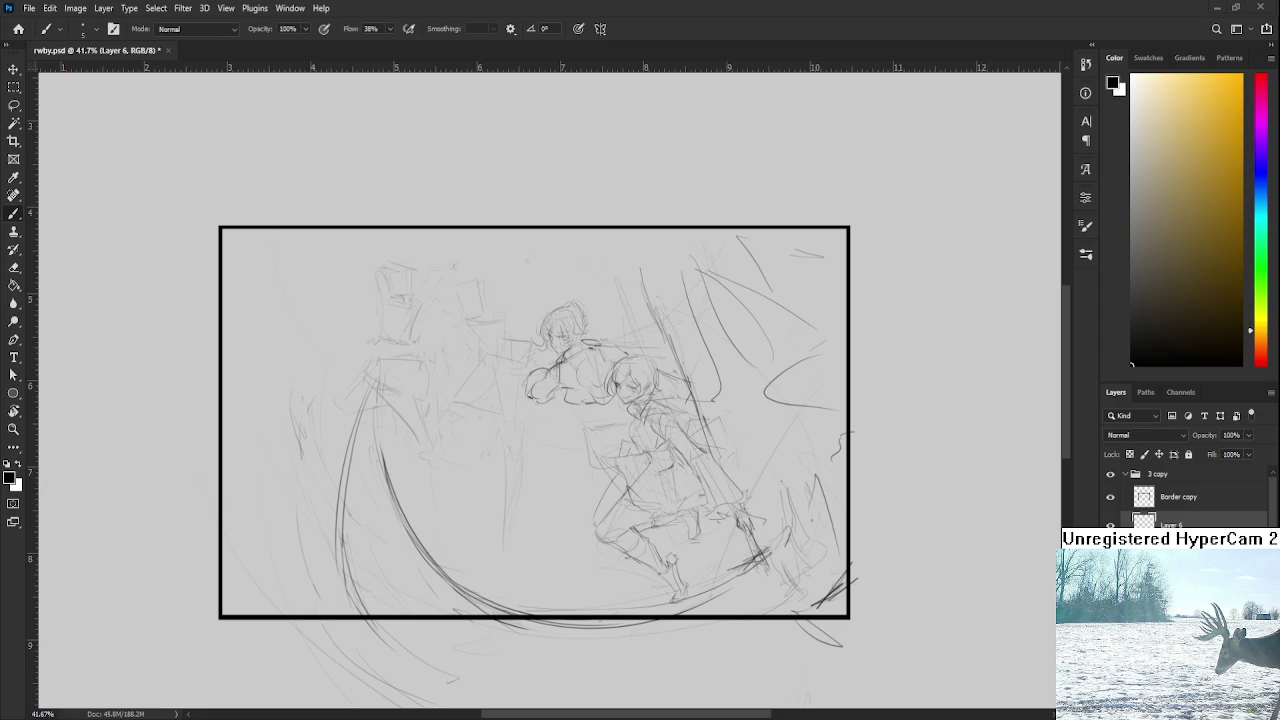
Step: Zoom to about 98% on the figures and toggle the sketch layer's visibility to compare
scroll(660, 428, "up", 2)
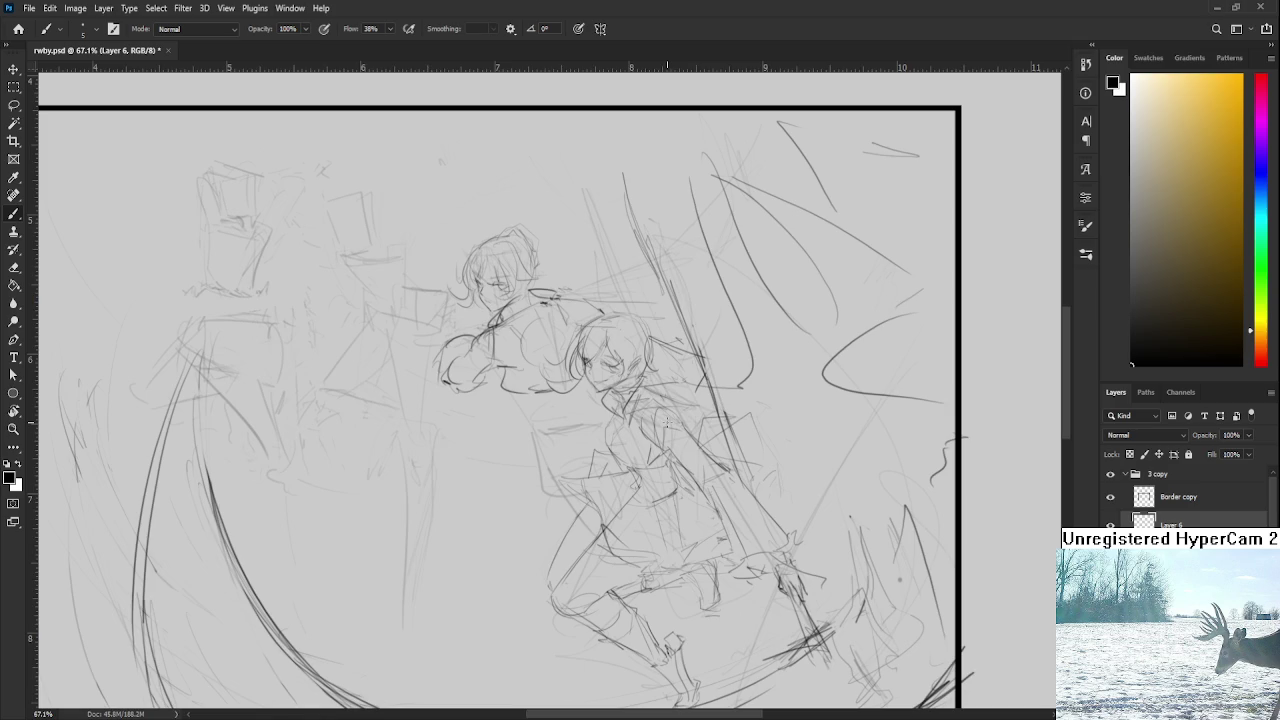
mouse_move(564, 405)
left_mouse_down()
mouse_move(578, 447)
mouse_move(536, 432)
mouse_move(570, 431)
left_mouse_up()
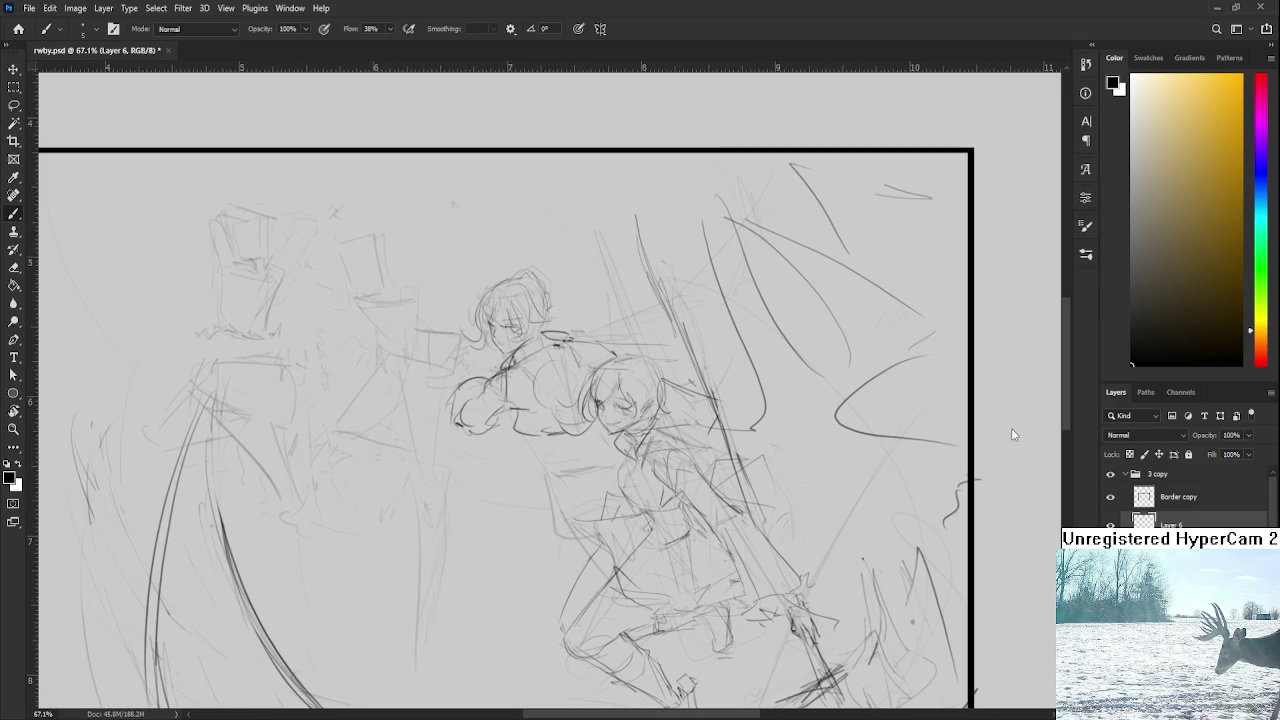
scroll(746, 465, "down", 1)
left_click_drag(660, 471, 603, 423)
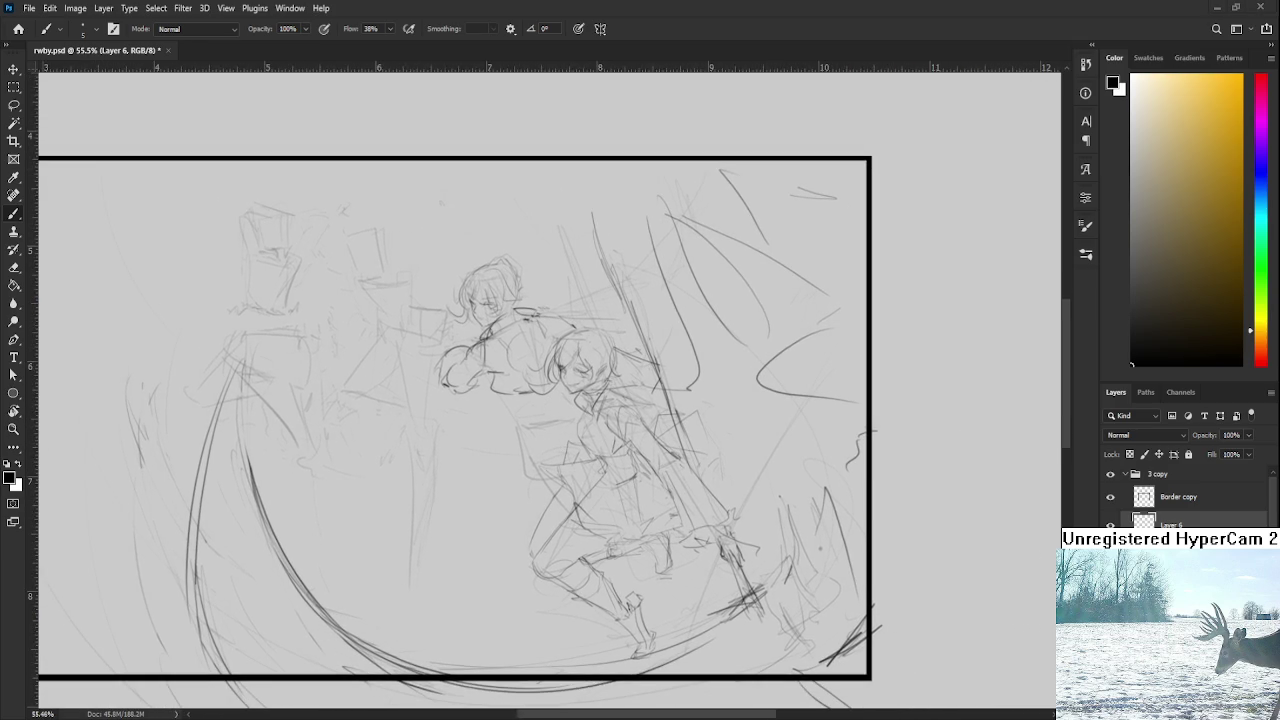
scroll(590, 475, "up", 1)
left_click_drag(590, 475, 666, 473)
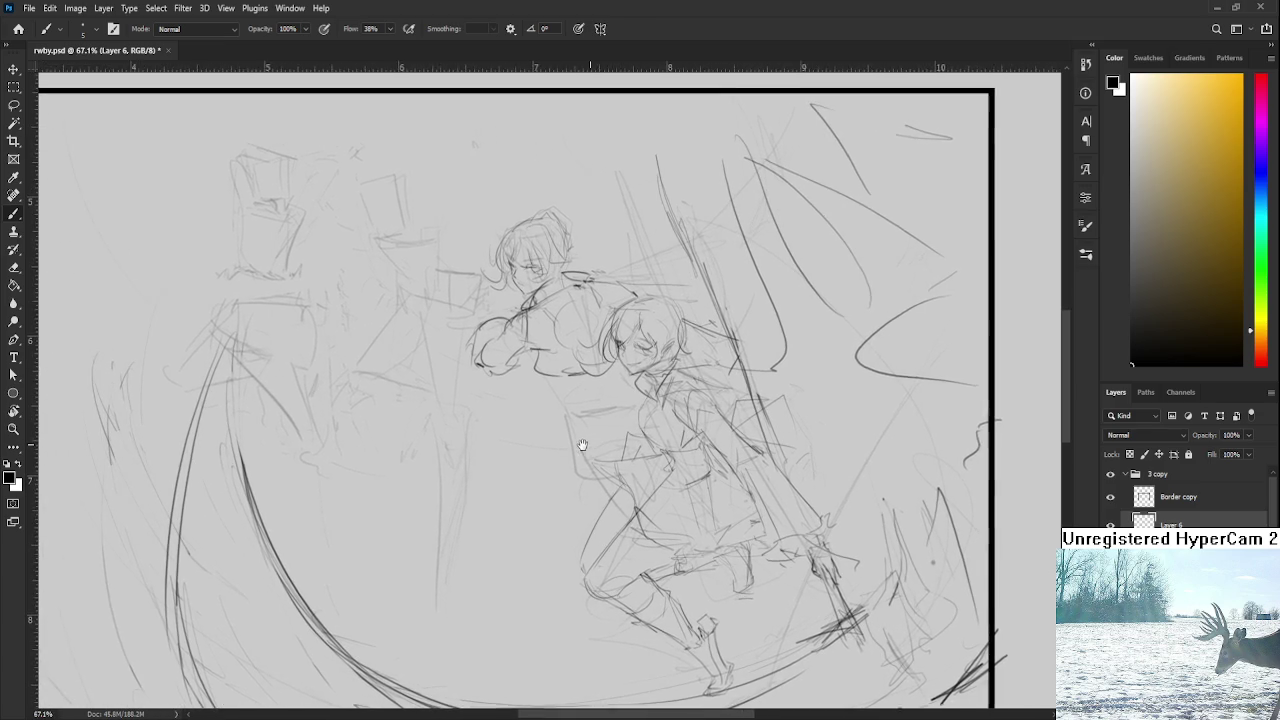
key("ctrl+comma")
key("ctrl+comma")
key("ctrl+comma")
key("ctrl+comma")
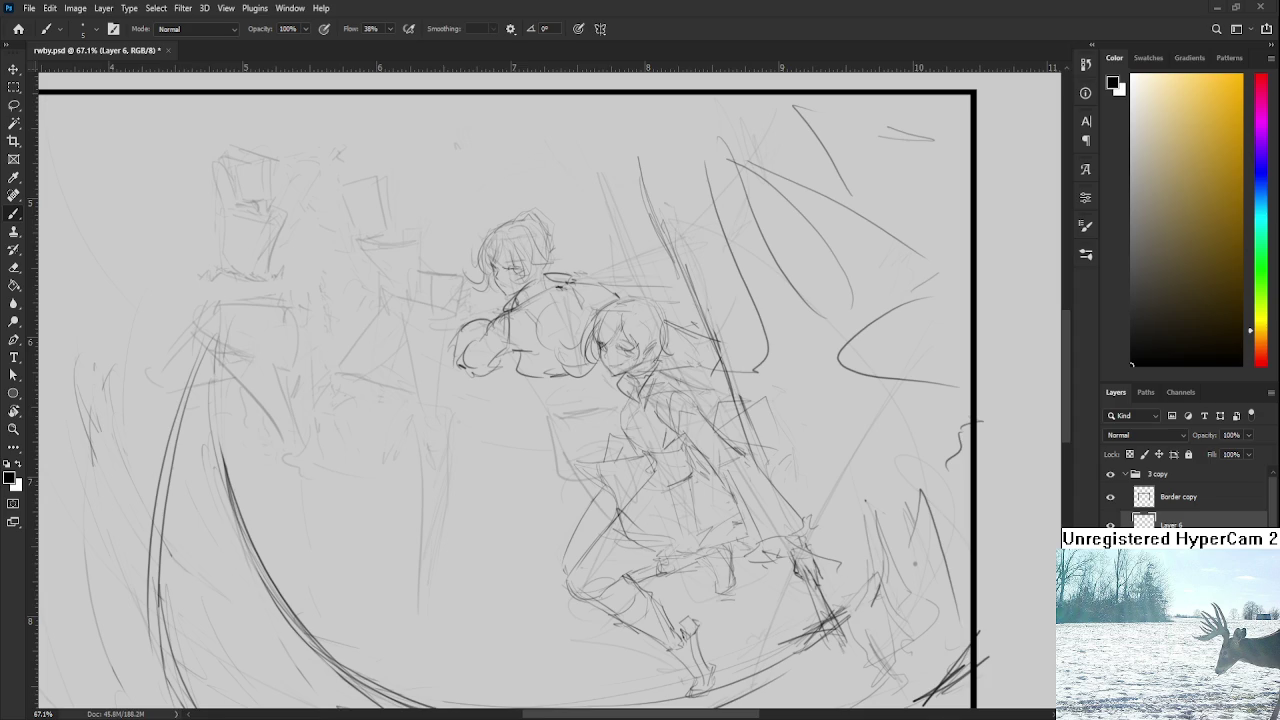
Step: Draw clothing lines across the waist and sweeping down-left along the figure's side
scroll(553, 415, "up", 1)
scroll(553, 415, "up", 2)
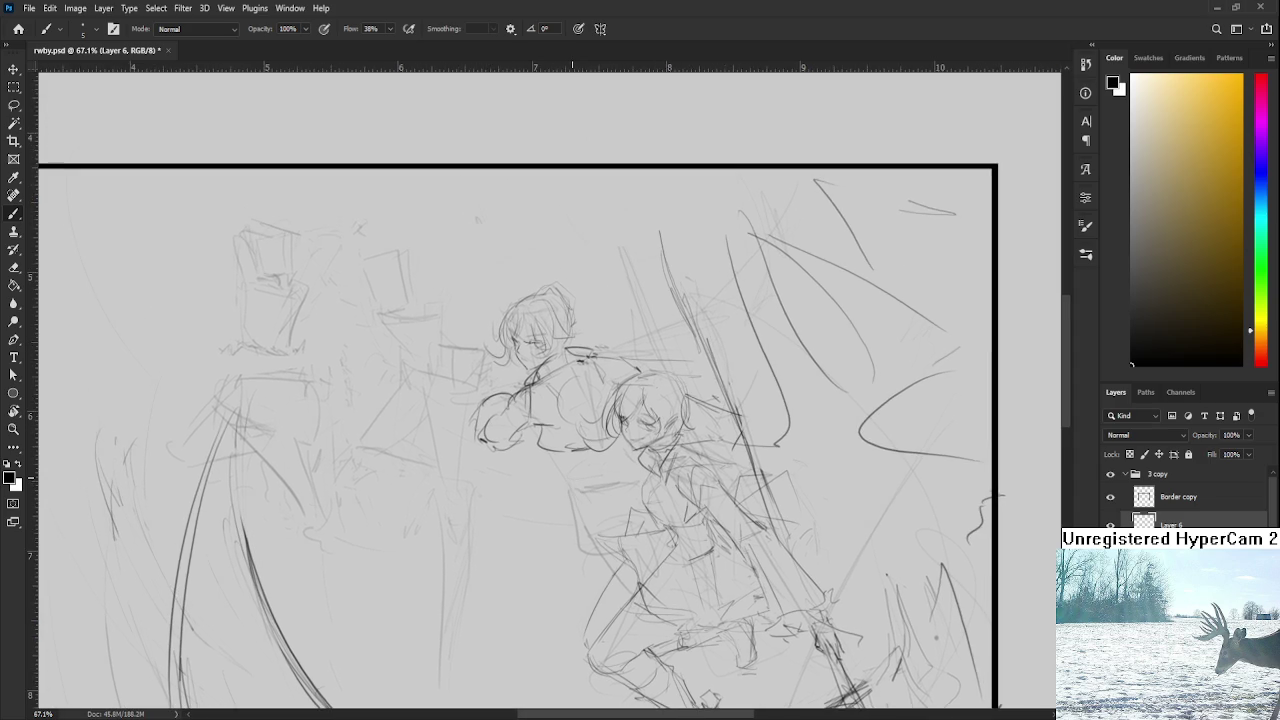
scroll(564, 474, "up", 2)
left_click_drag(564, 474, 557, 447)
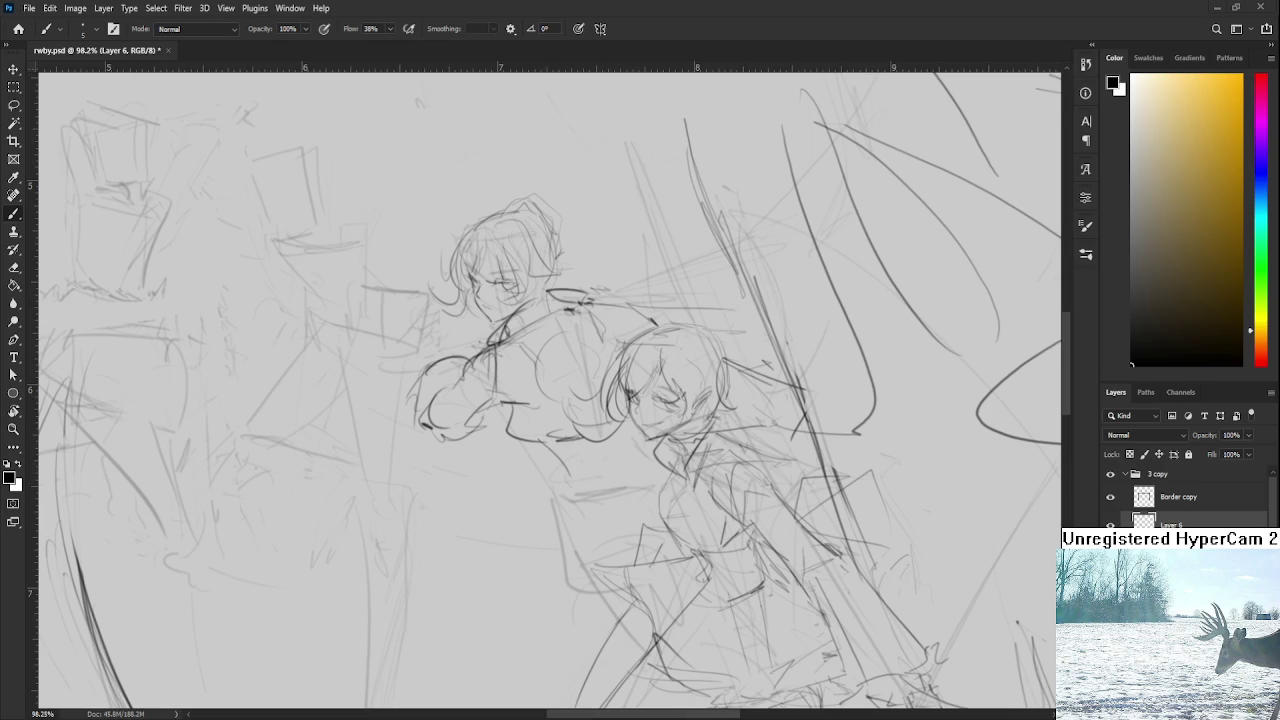
mouse_move(546, 457)
left_mouse_down()
mouse_move(591, 473)
mouse_move(552, 425)
left_mouse_up()
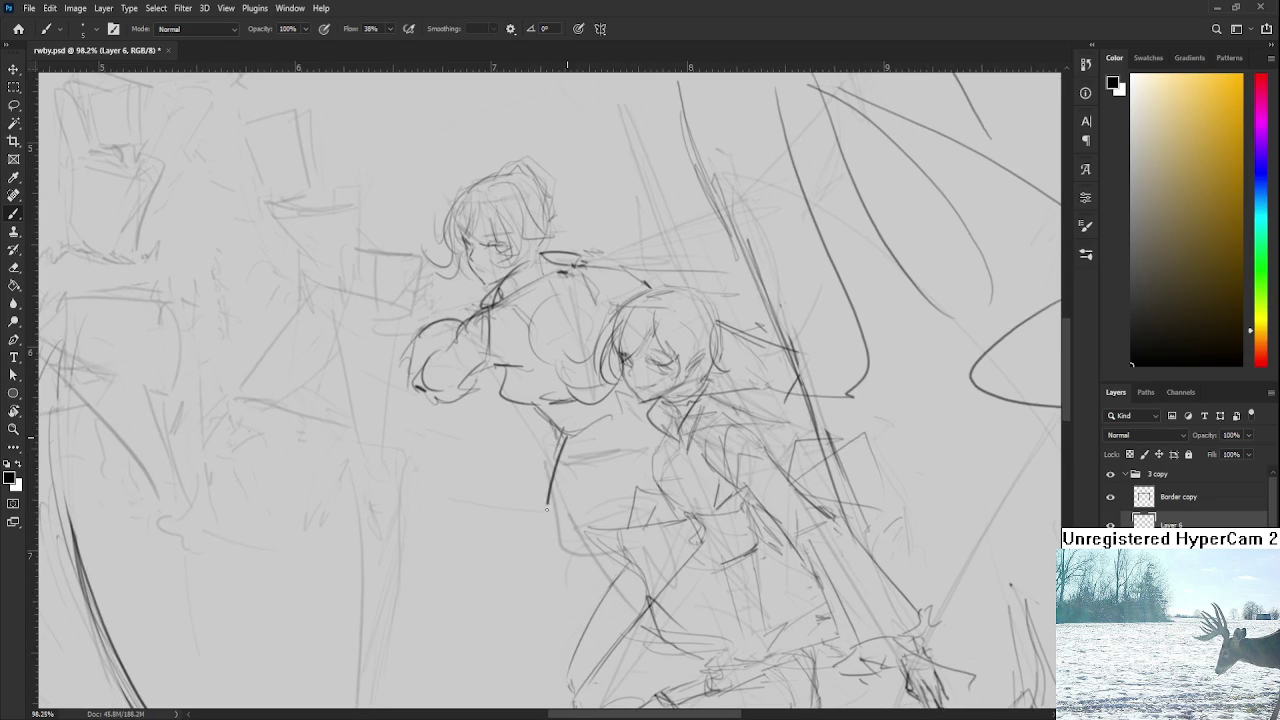
mouse_move(566, 430)
left_mouse_down()
mouse_move(543, 545)
mouse_move(604, 550)
left_mouse_up()
mouse_move(624, 452)
left_mouse_down()
mouse_move(645, 472)
mouse_move(652, 440)
left_mouse_up()
mouse_move(563, 427)
left_mouse_down()
mouse_move(494, 506)
mouse_move(530, 512)
left_mouse_up()
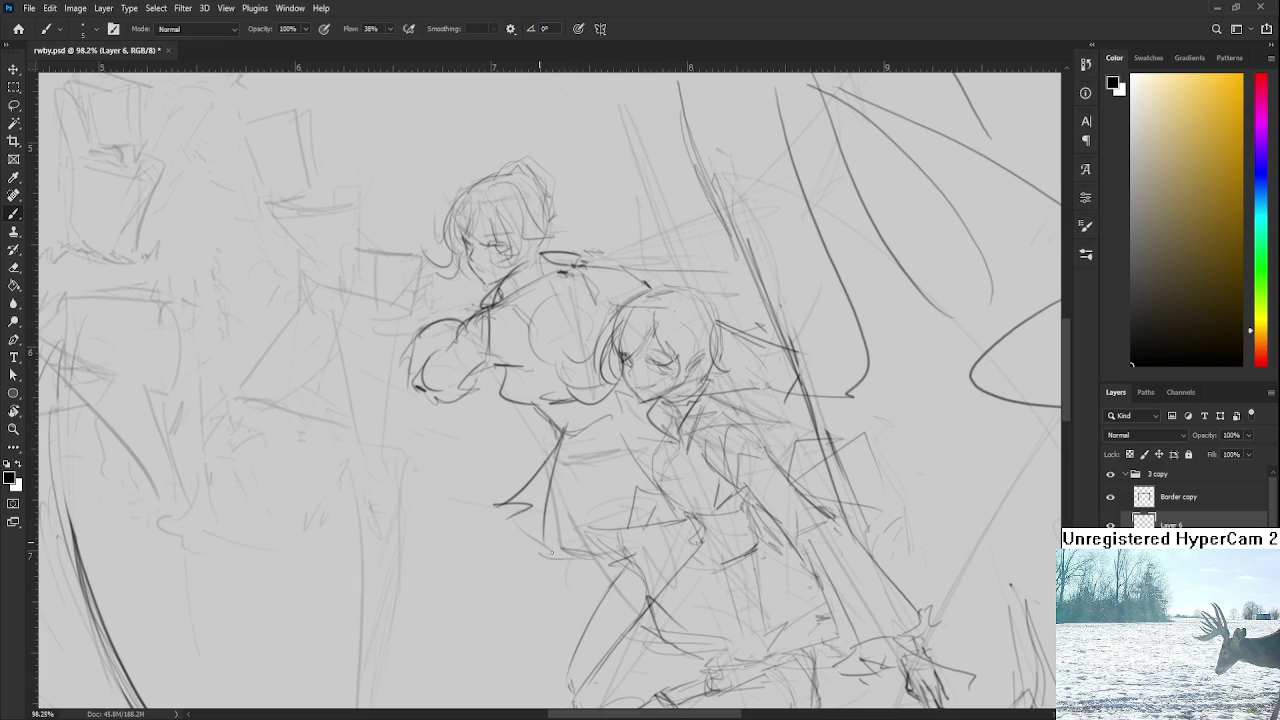
key("ctrl+z")
left_click_drag(560, 430, 500, 476)
Step: Lasso the skirt area and scale it up to about 113% with Free Transform
scroll(543, 515, "down", 2)
scroll(556, 490, "down", 2)
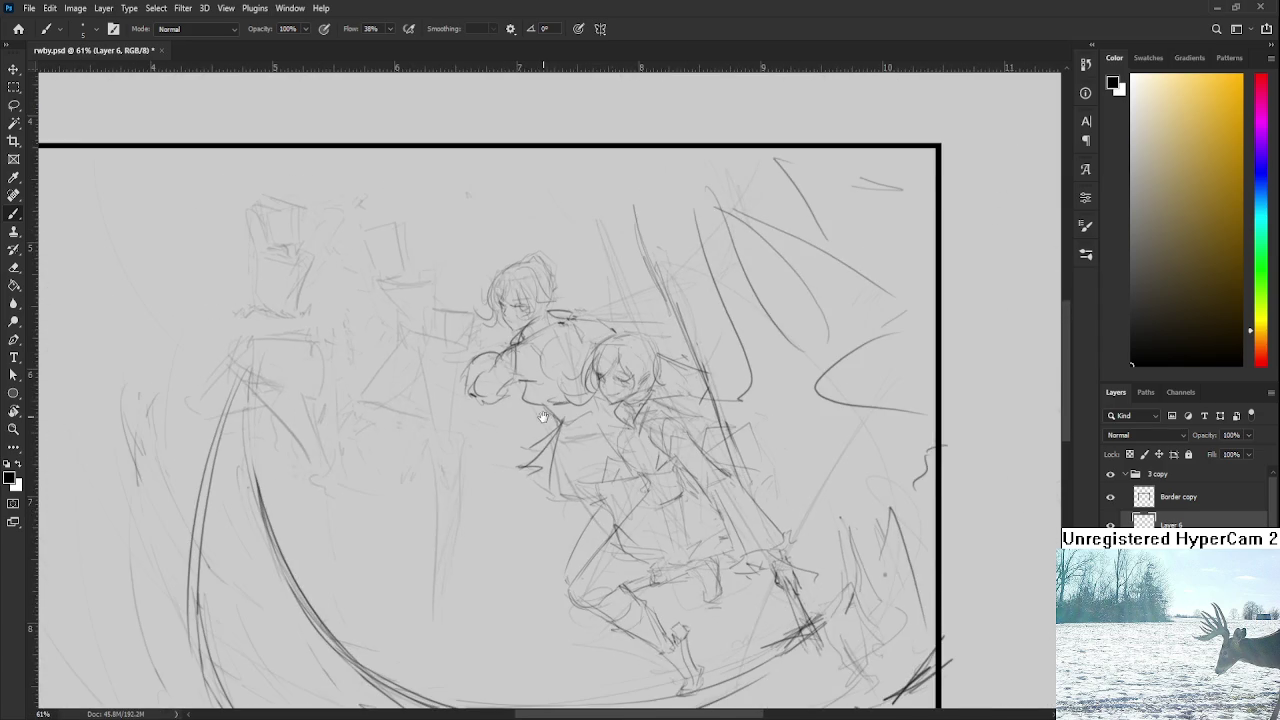
key("l")
left_click_drag(598, 447, 590, 532)
key("ctrl+t")
left_click_drag(504, 537, 492, 560)
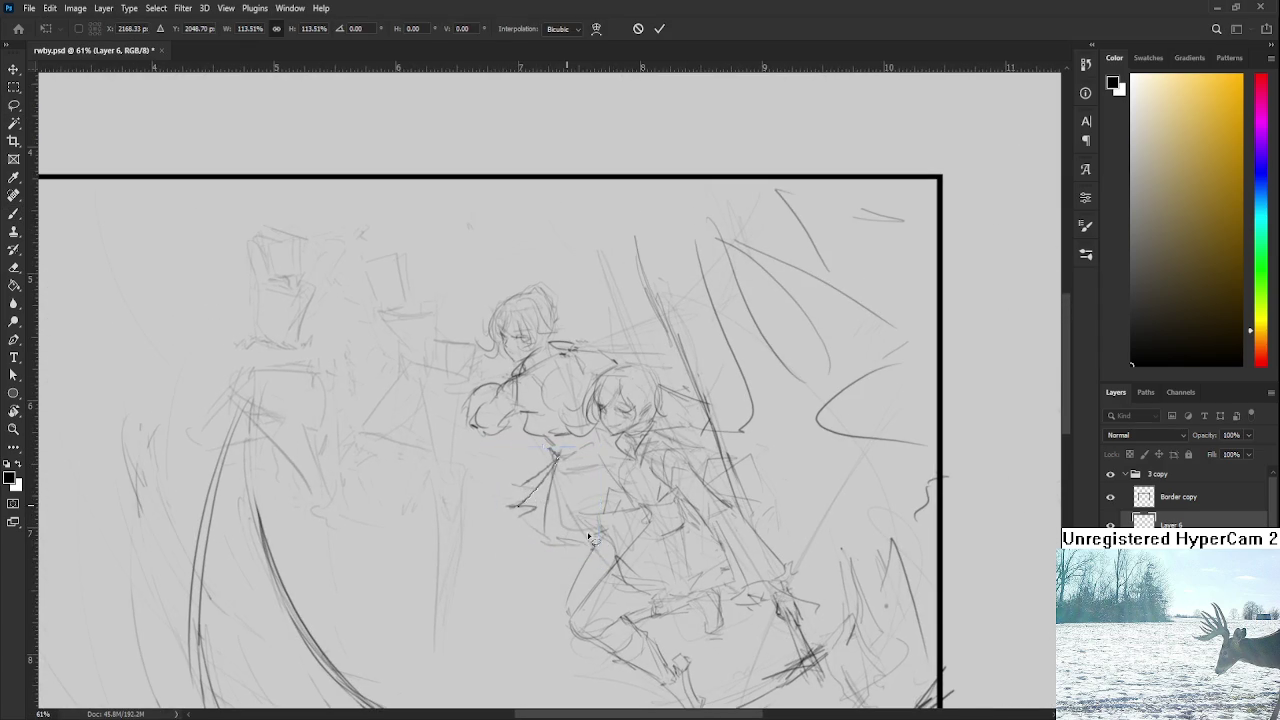
key("Return")
key("ctrl+d")
left_click_drag(563, 475, 585, 461)
key("e")
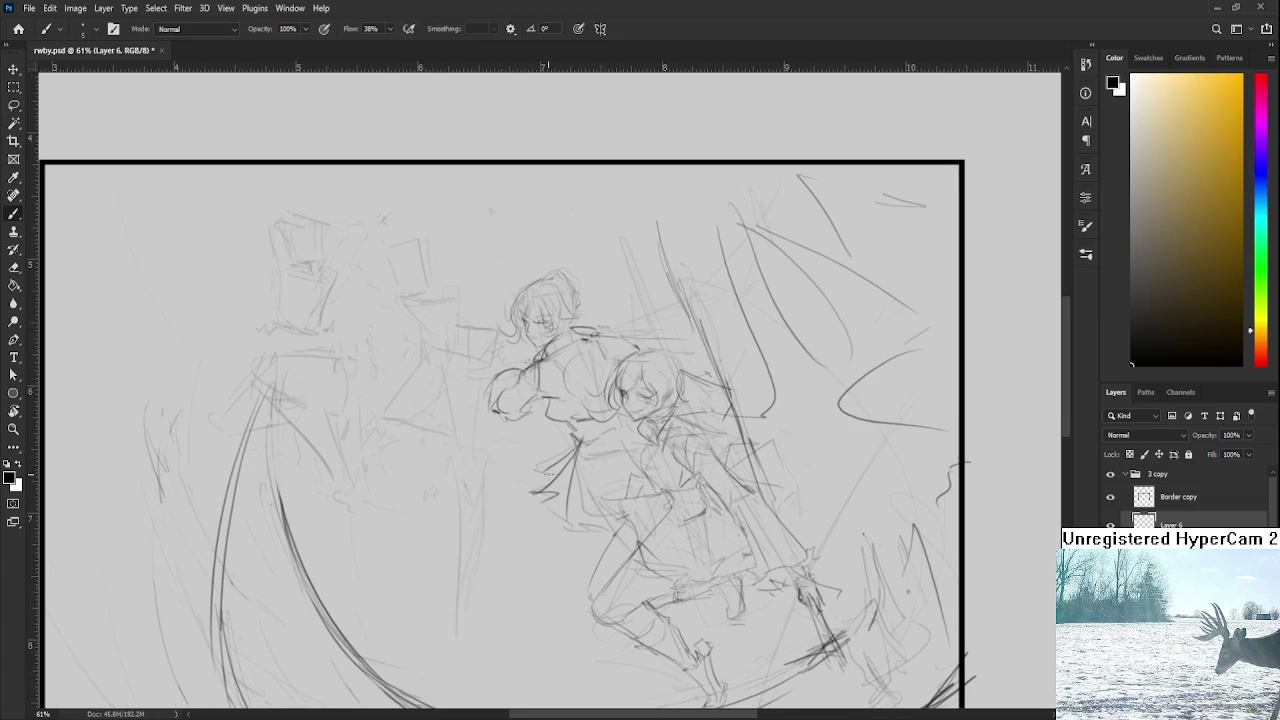
key("b")
left_click_drag(589, 452, 577, 476)
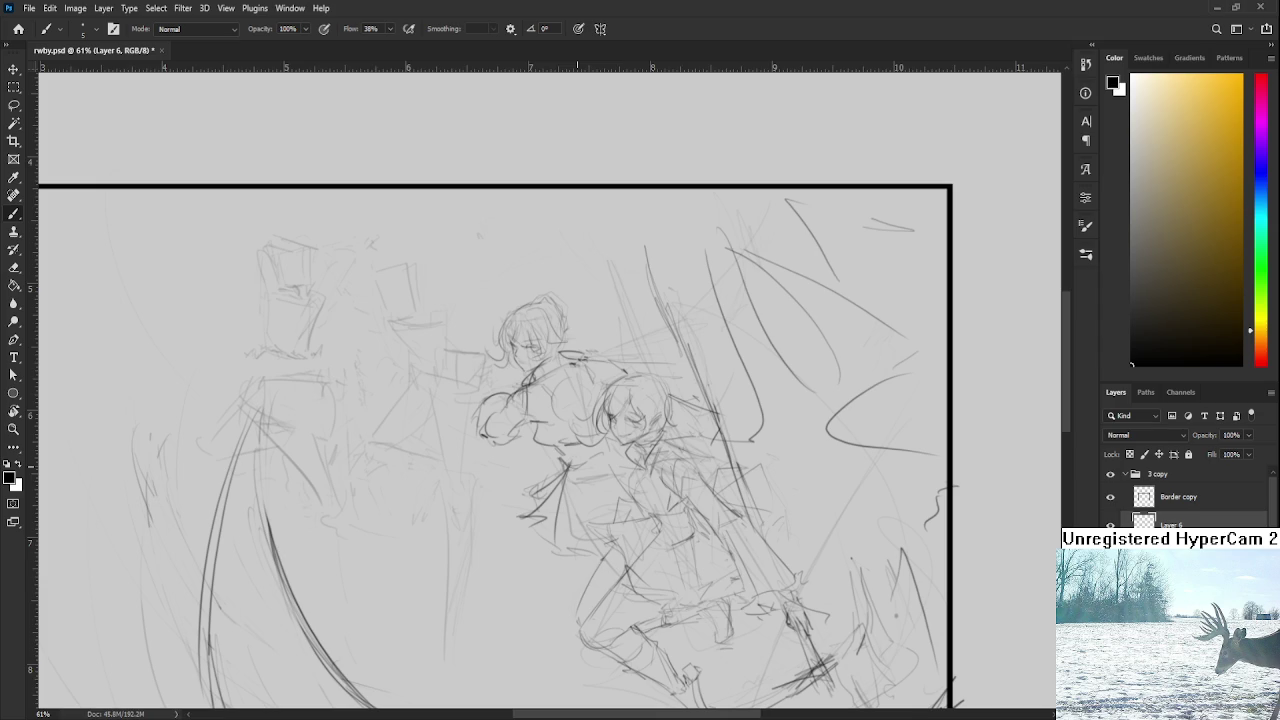
scroll(523, 556, "up", 2)
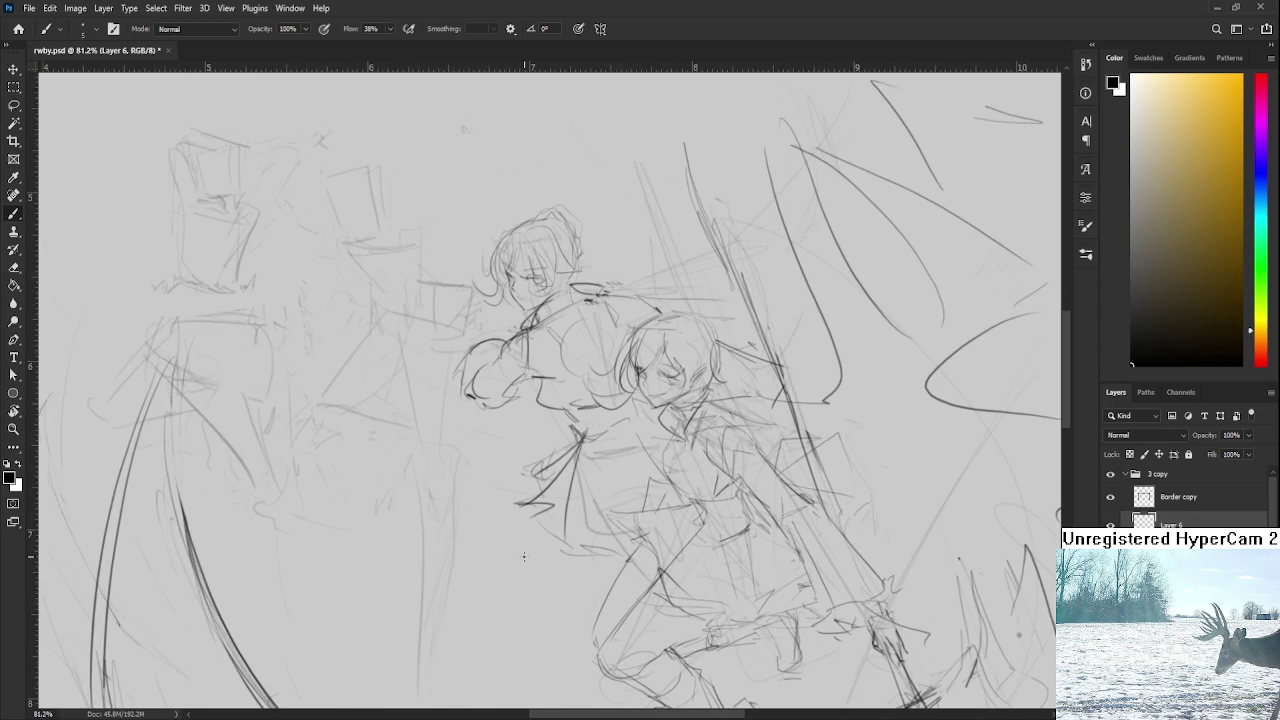
left_click_drag(523, 556, 434, 576)
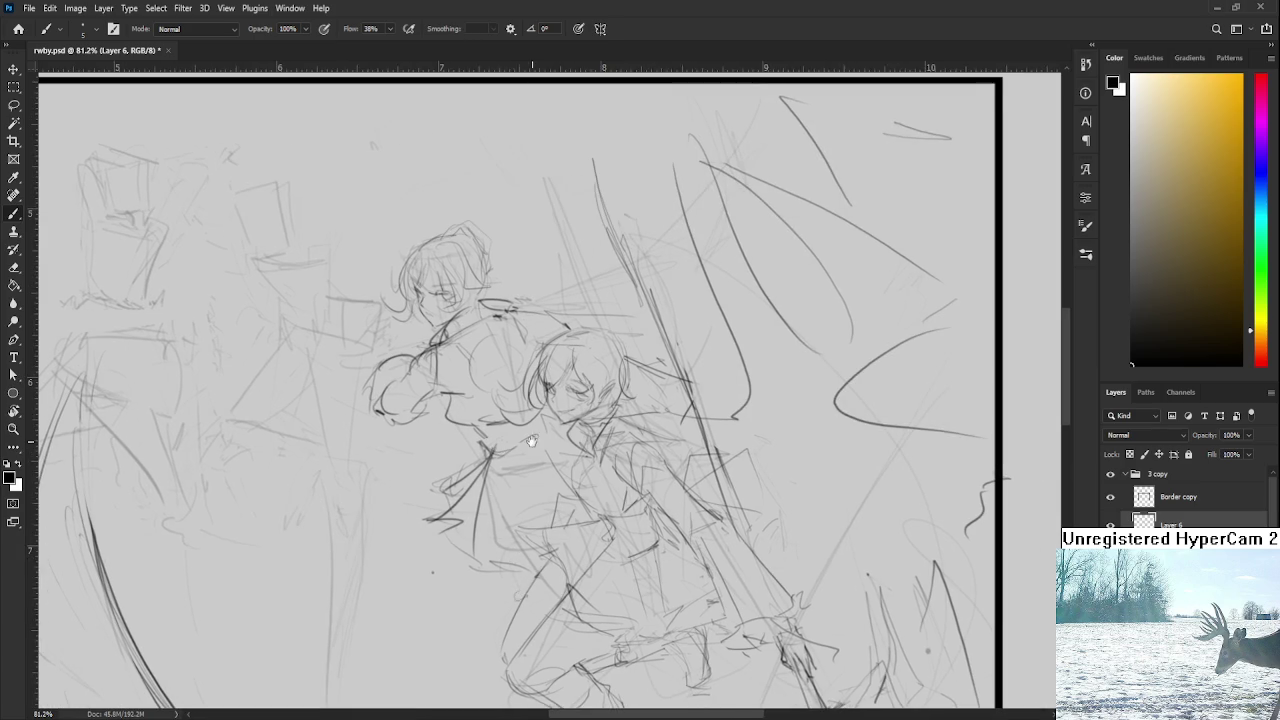
left_click_drag(514, 568, 544, 613)
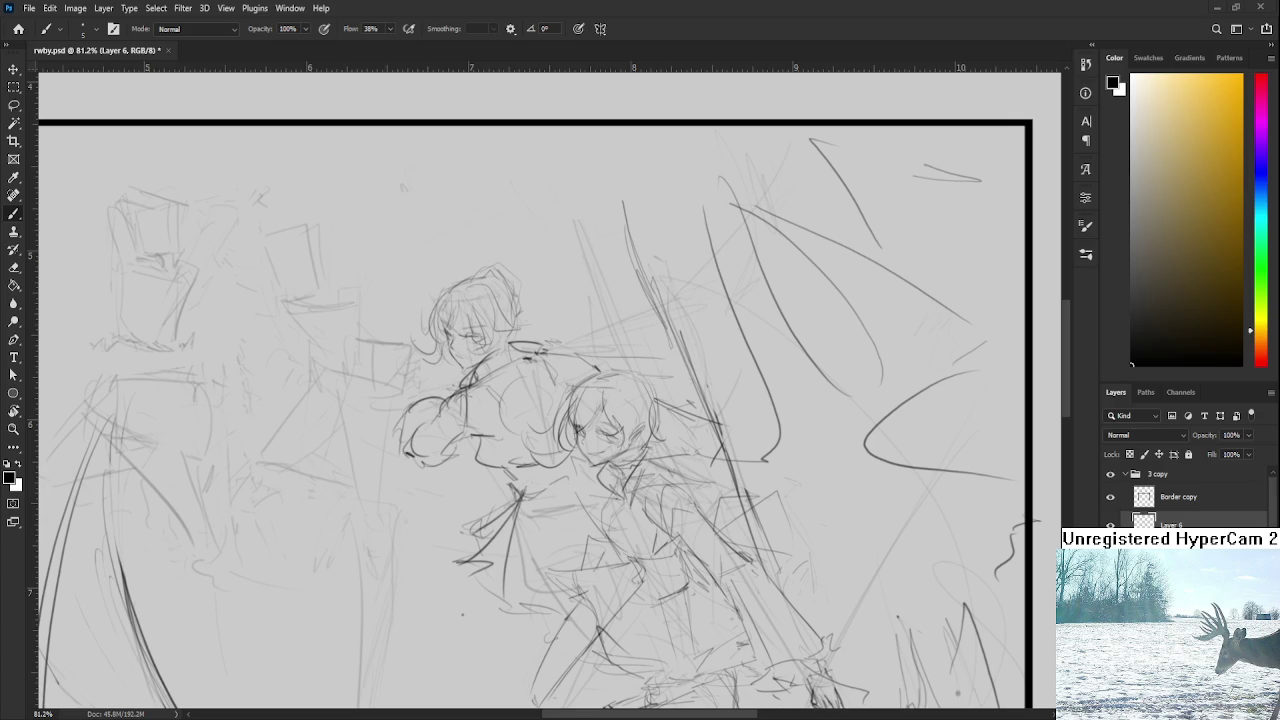
scroll(515, 500, "down", 3)
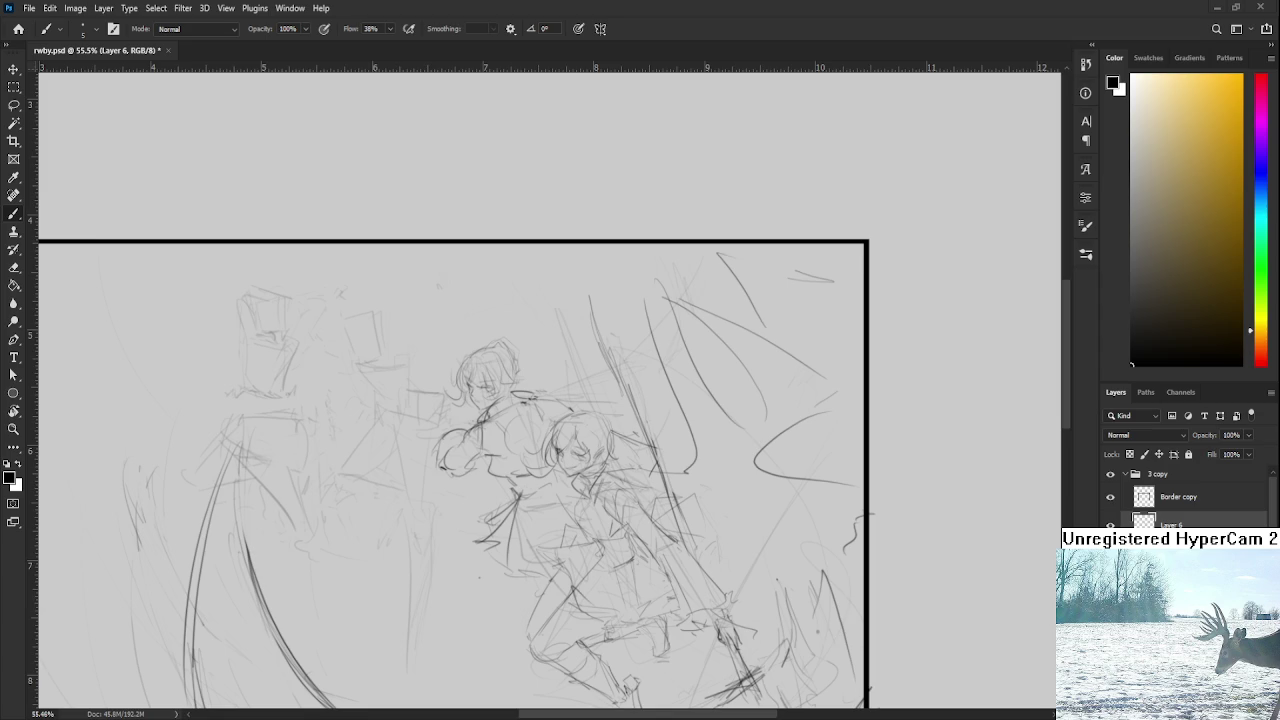
scroll(510, 526, "up", 2)
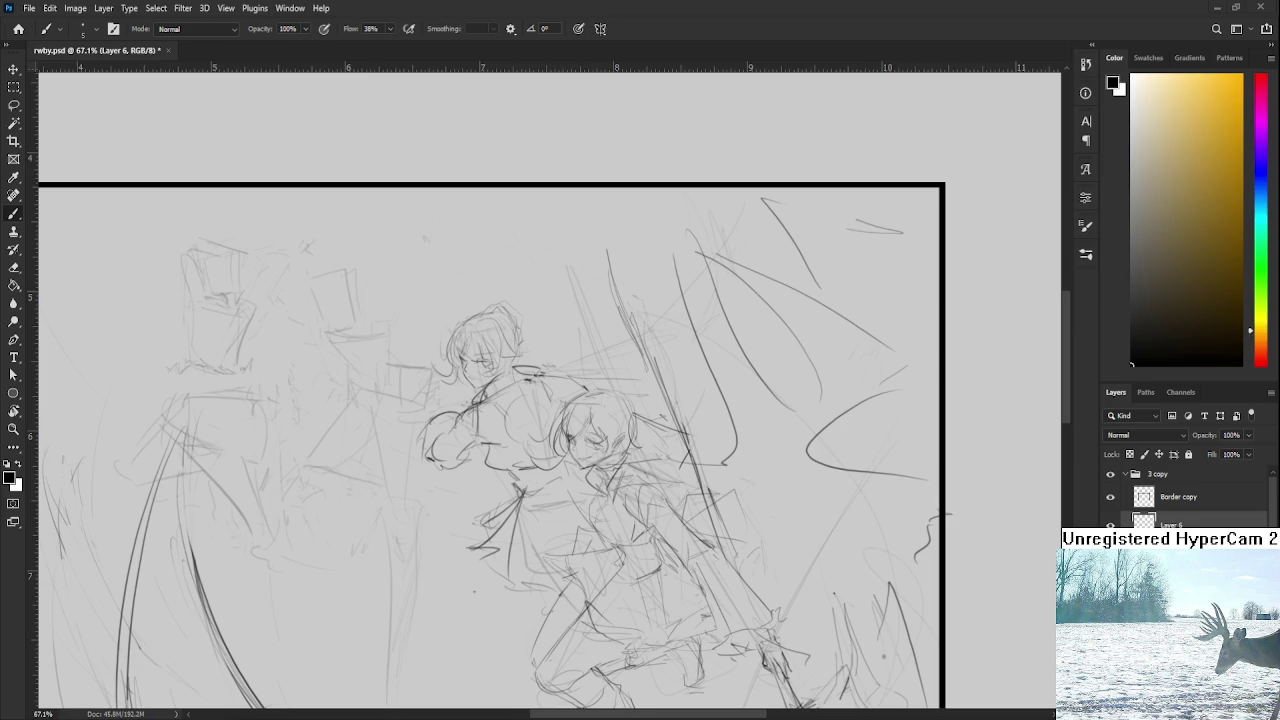
Step: Sketch face details on the right fighter, then undo the loose curved stroke
scroll(474, 649, "down", 2)
scroll(443, 600, "down", 1)
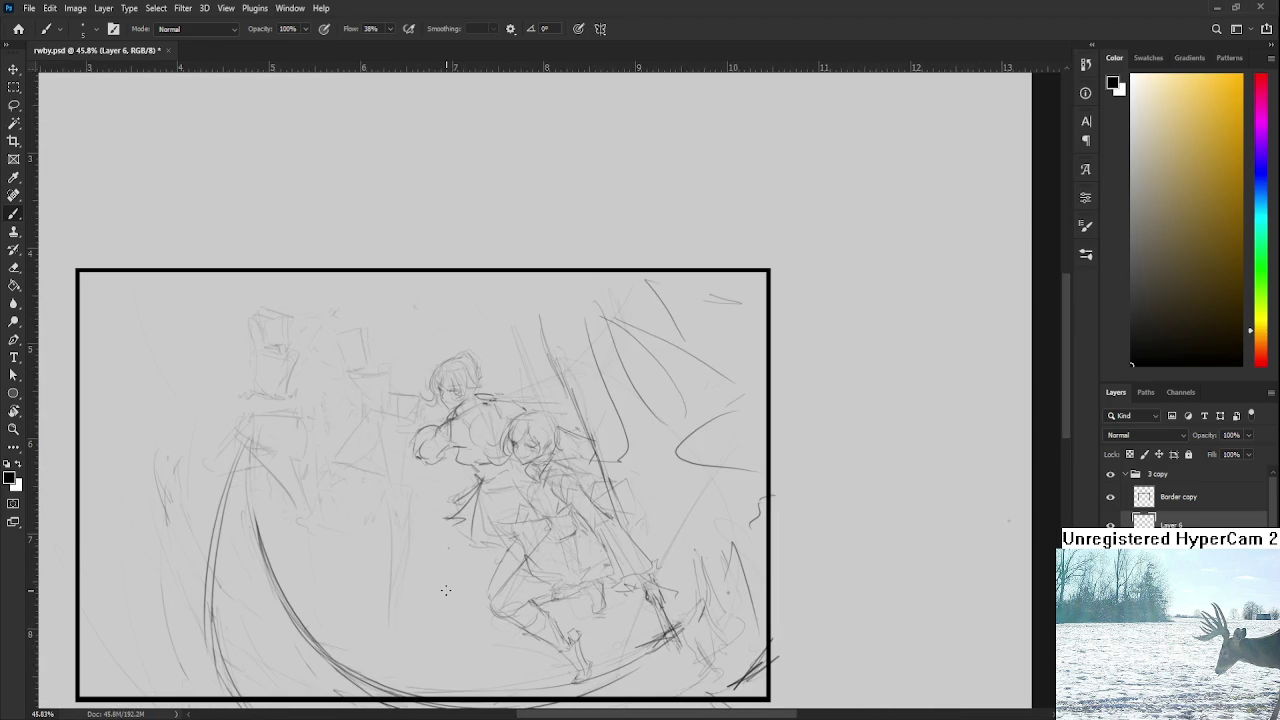
left_click_drag(524, 447, 531, 457)
mouse_move(431, 543)
left_mouse_down()
mouse_move(443, 556)
mouse_move(507, 496)
mouse_move(503, 507)
left_mouse_up()
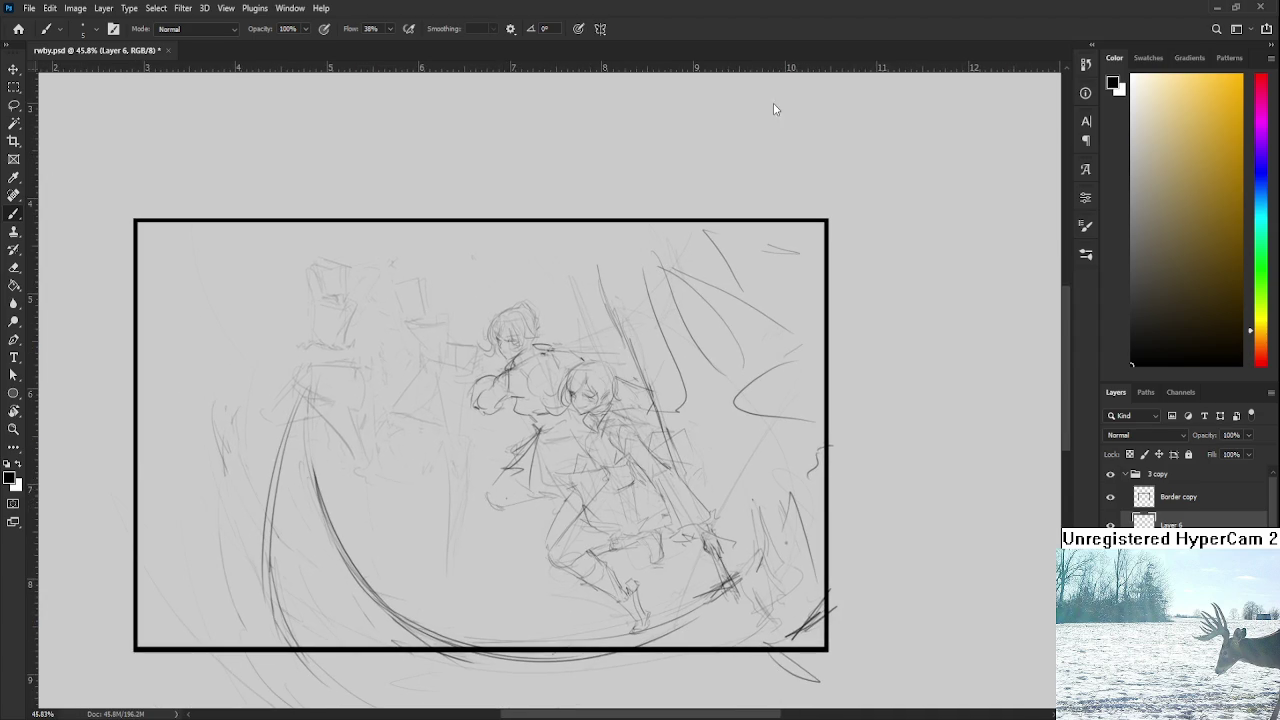
scroll(500, 453, "up", 3)
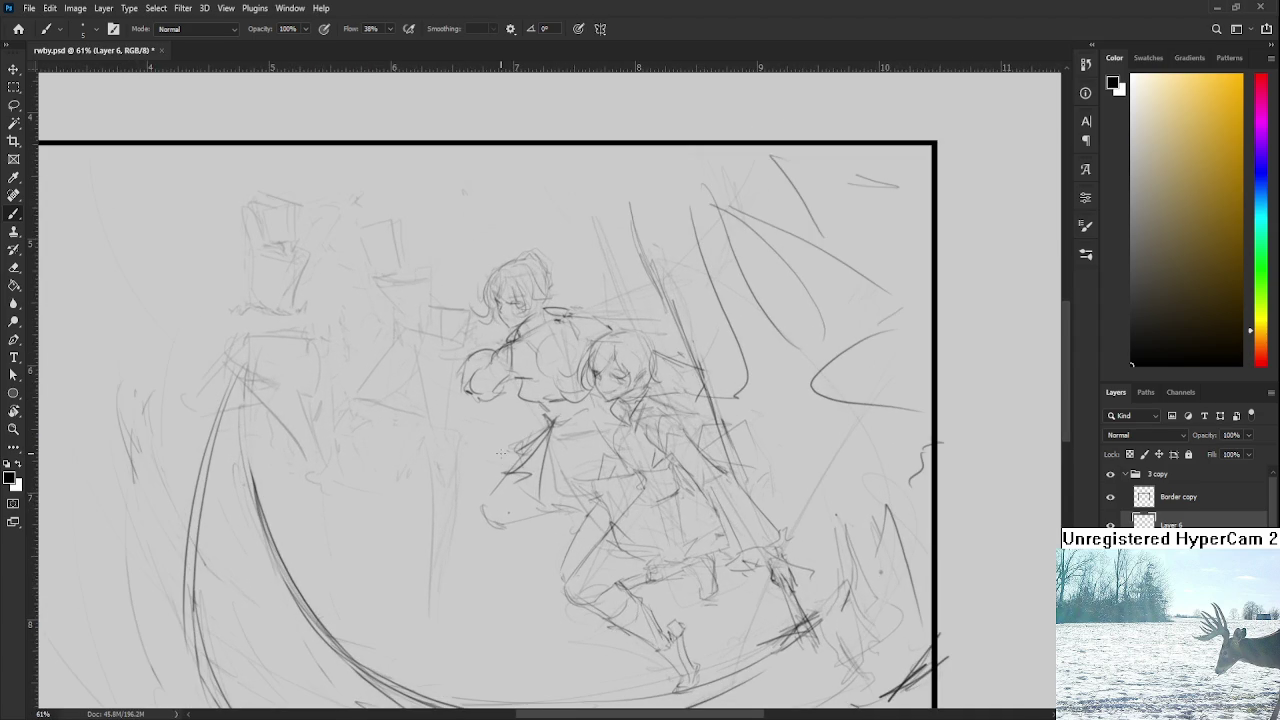
left_click_drag(521, 524, 489, 478)
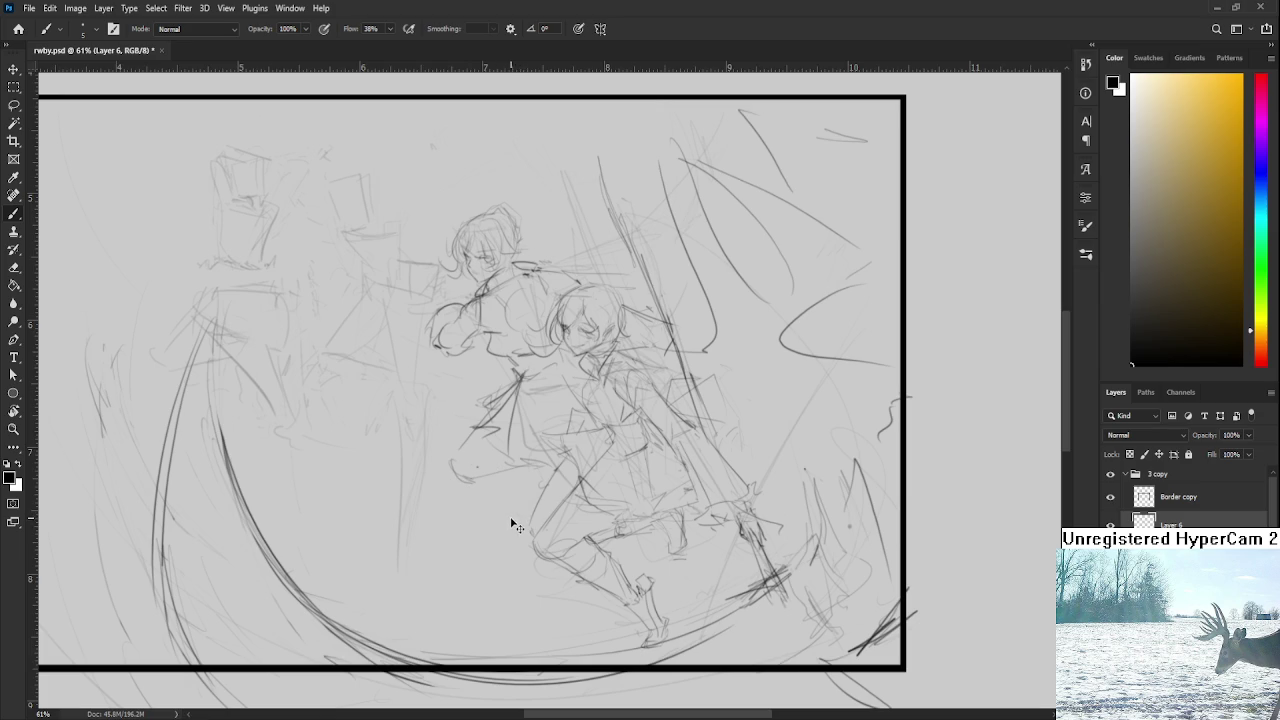
key("ctrl+z")
key("ctrl+z")
key("r")
left_click_drag(490, 405, 520, 420)
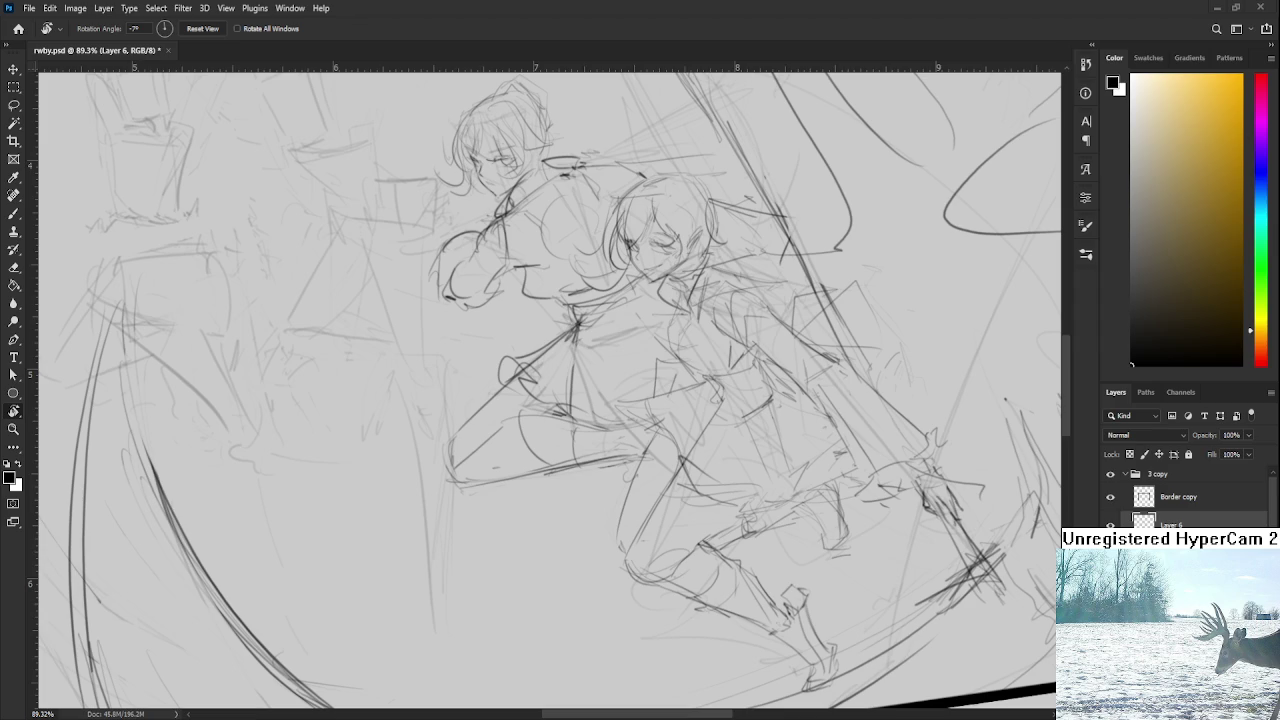
Step: Tilt the canvas view and add a short dark mark near the second fighter's boots
mouse_move(578, 472)
left_mouse_down()
mouse_move(598, 541)
mouse_move(568, 502)
left_mouse_up()
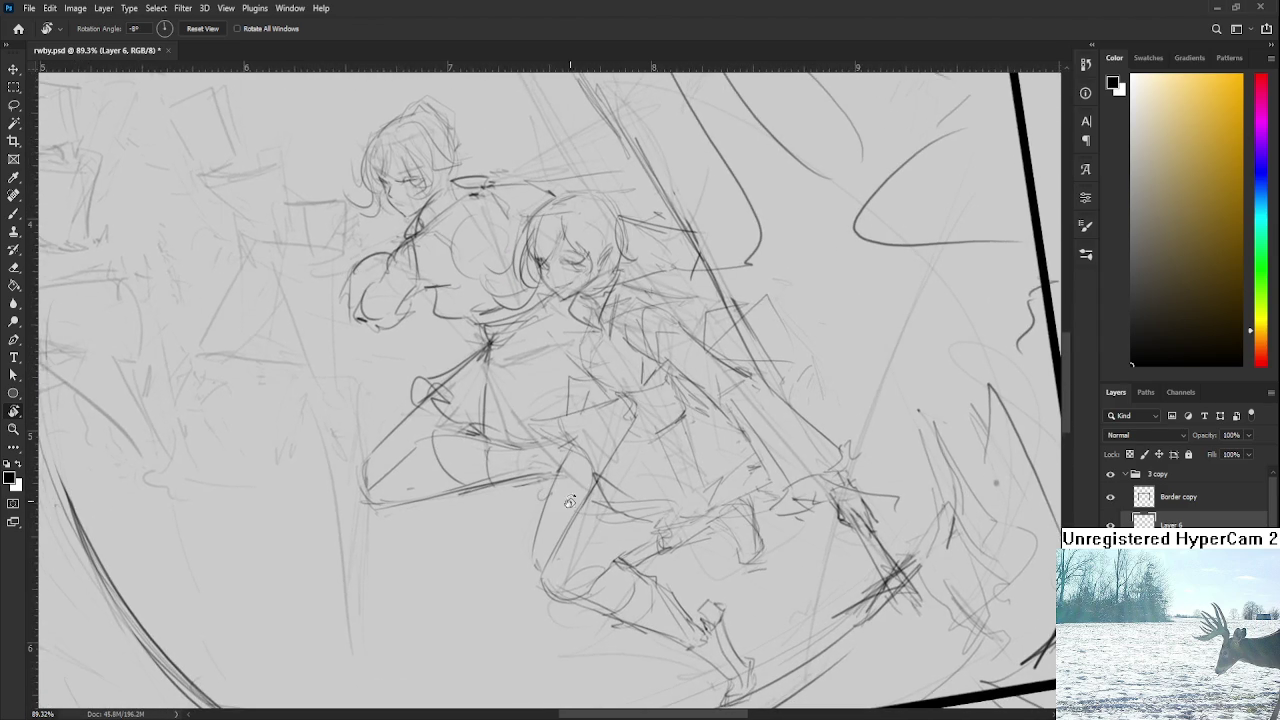
key("b")
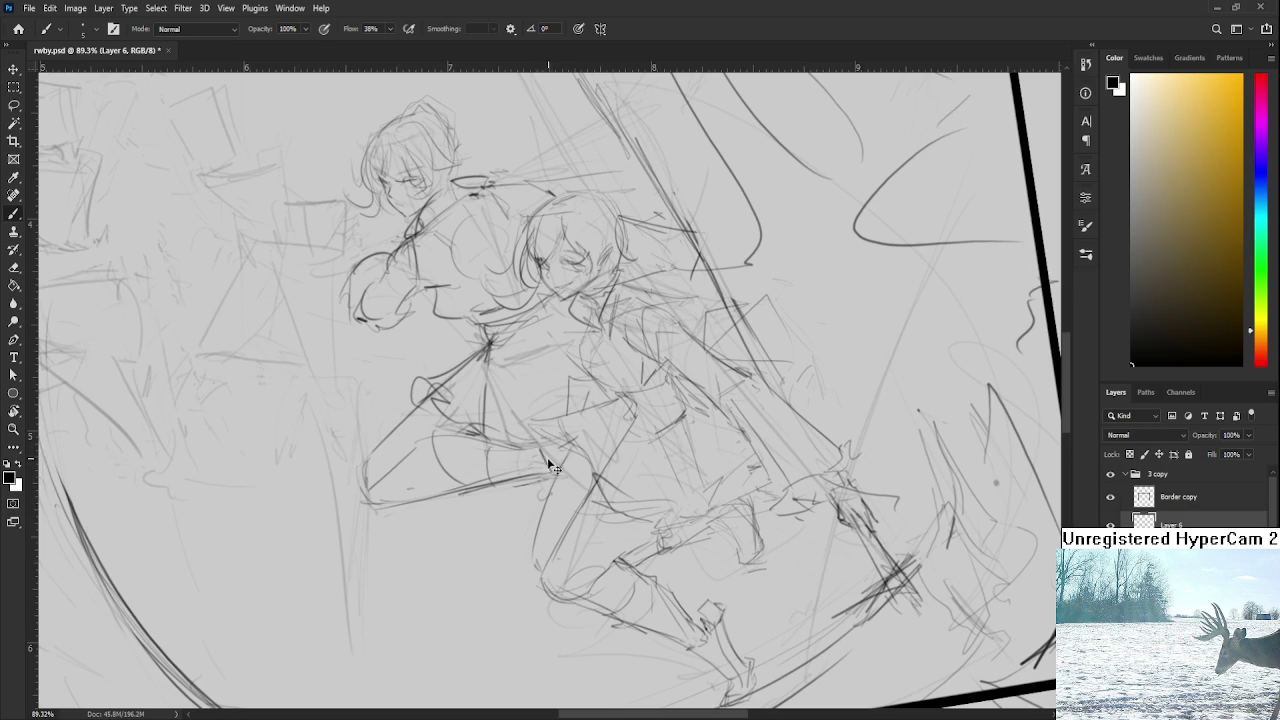
mouse_move(540, 482)
left_mouse_down()
mouse_move(552, 479)
mouse_move(543, 490)
left_mouse_up()
mouse_move(561, 444)
left_mouse_down()
mouse_move(594, 504)
mouse_move(548, 545)
left_mouse_up()
key("r")
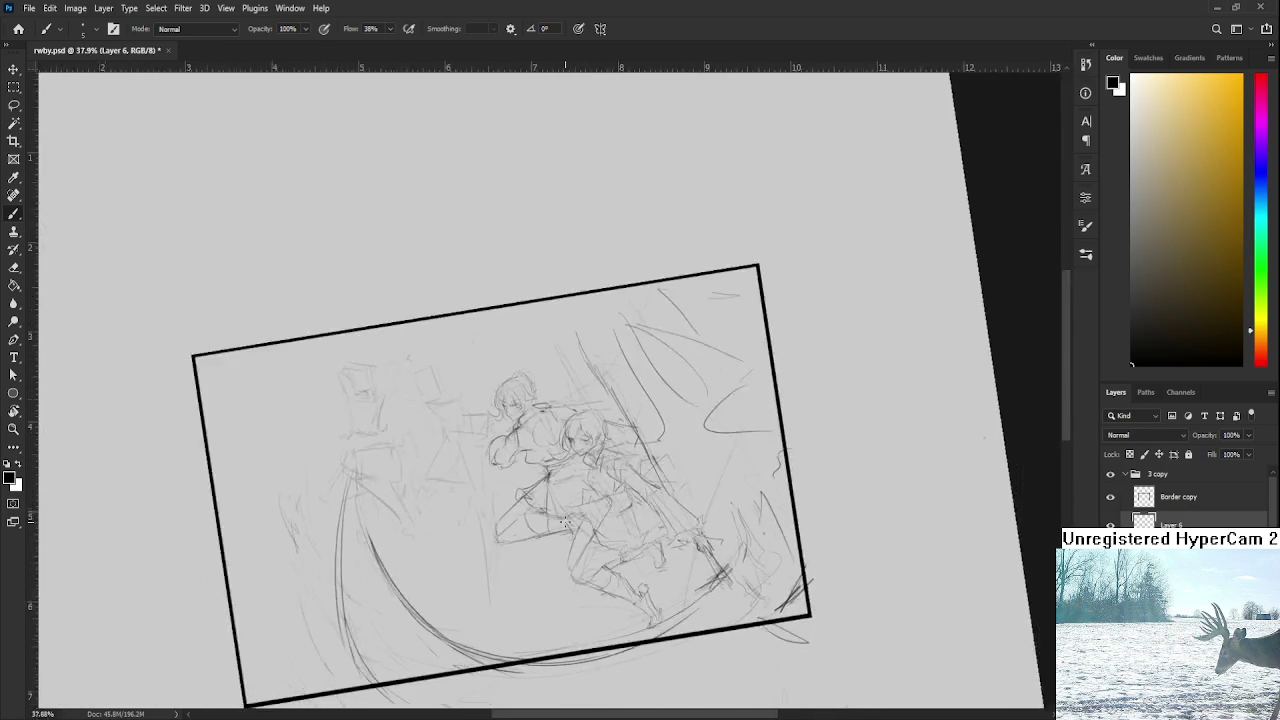
key("b")
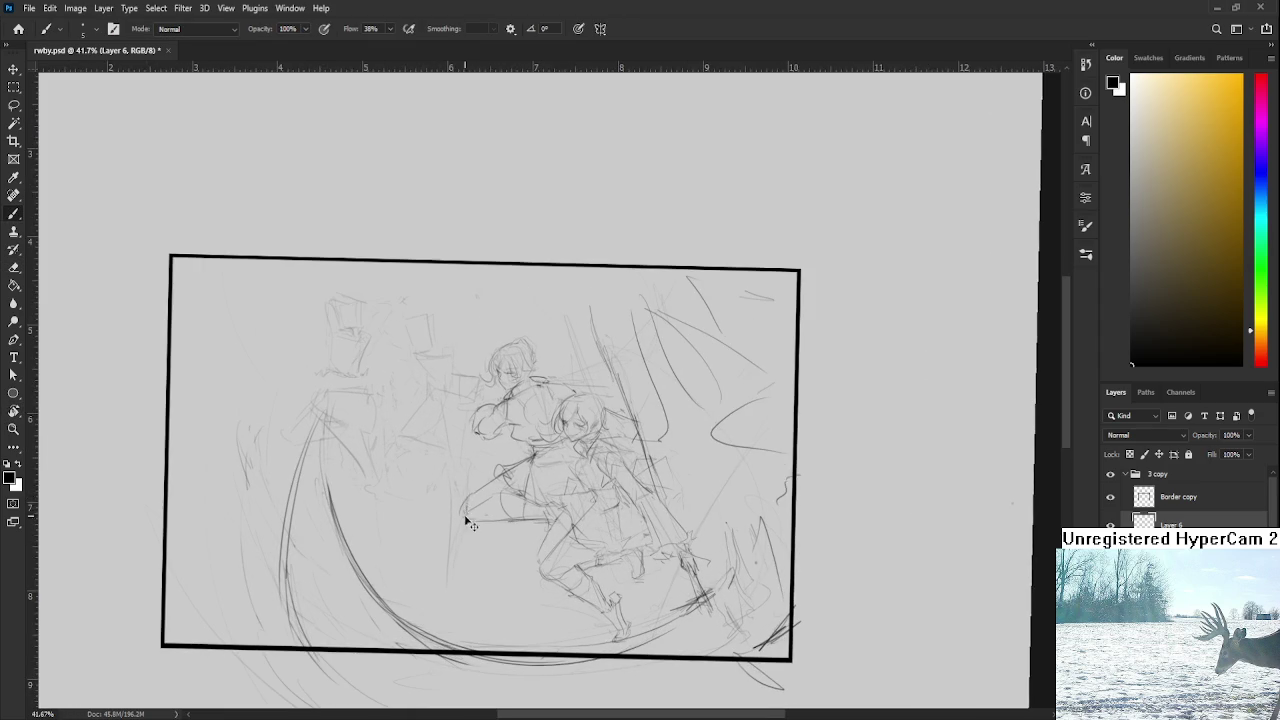
Step: Reset the view rotation to level and start a Free Transform on the fighters' linework
scroll(502, 520, "up", 1)
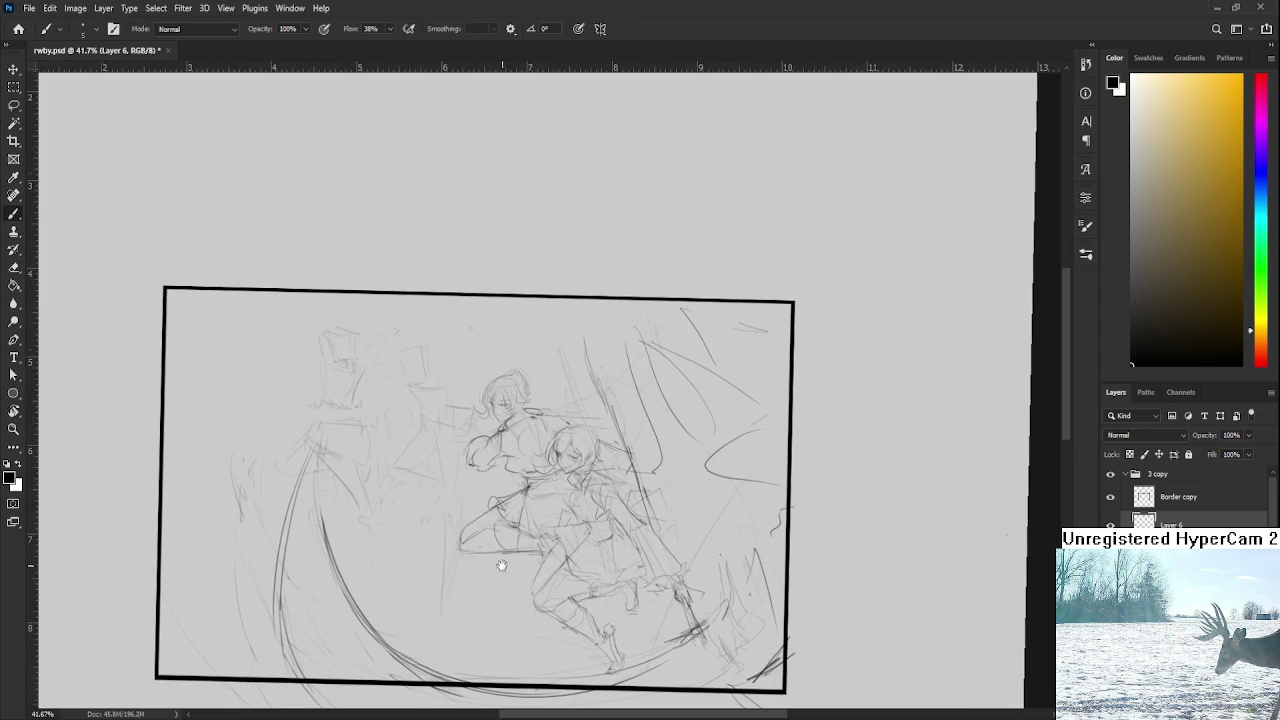
scroll(500, 565, "down", 2)
key("r")
left_click_drag(525, 610, 532, 624)
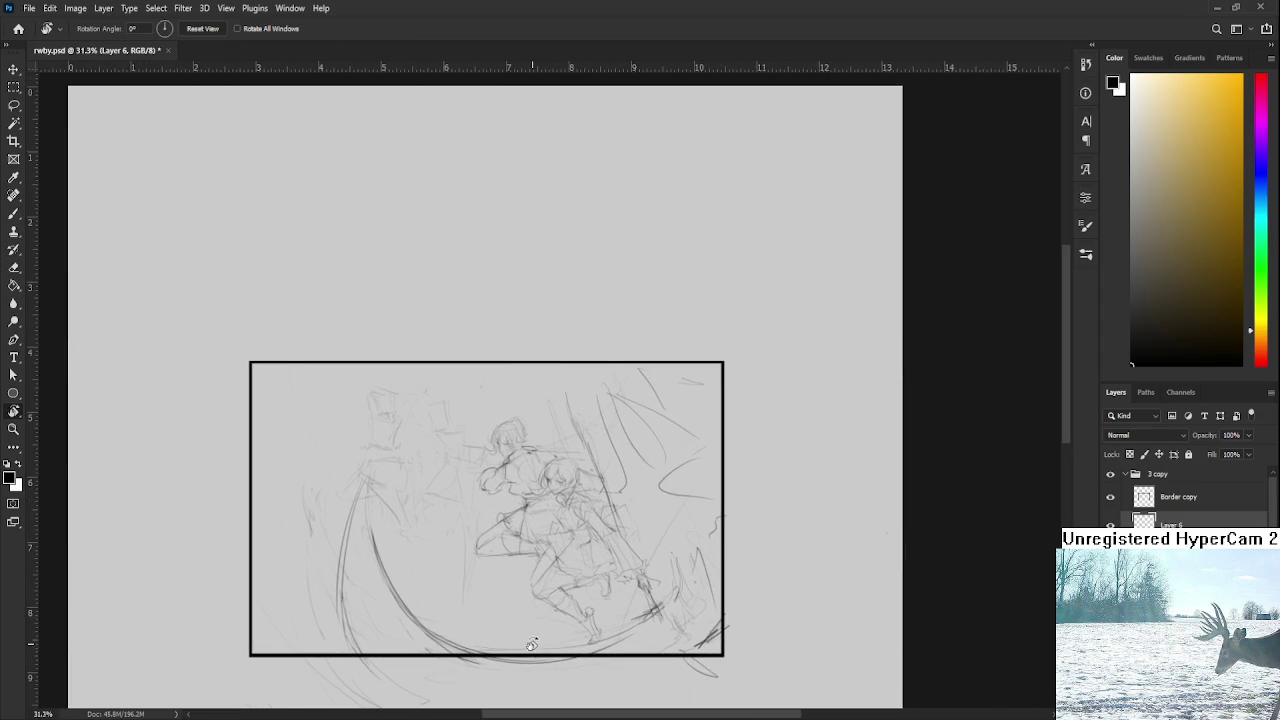
scroll(532, 620, "up", 1)
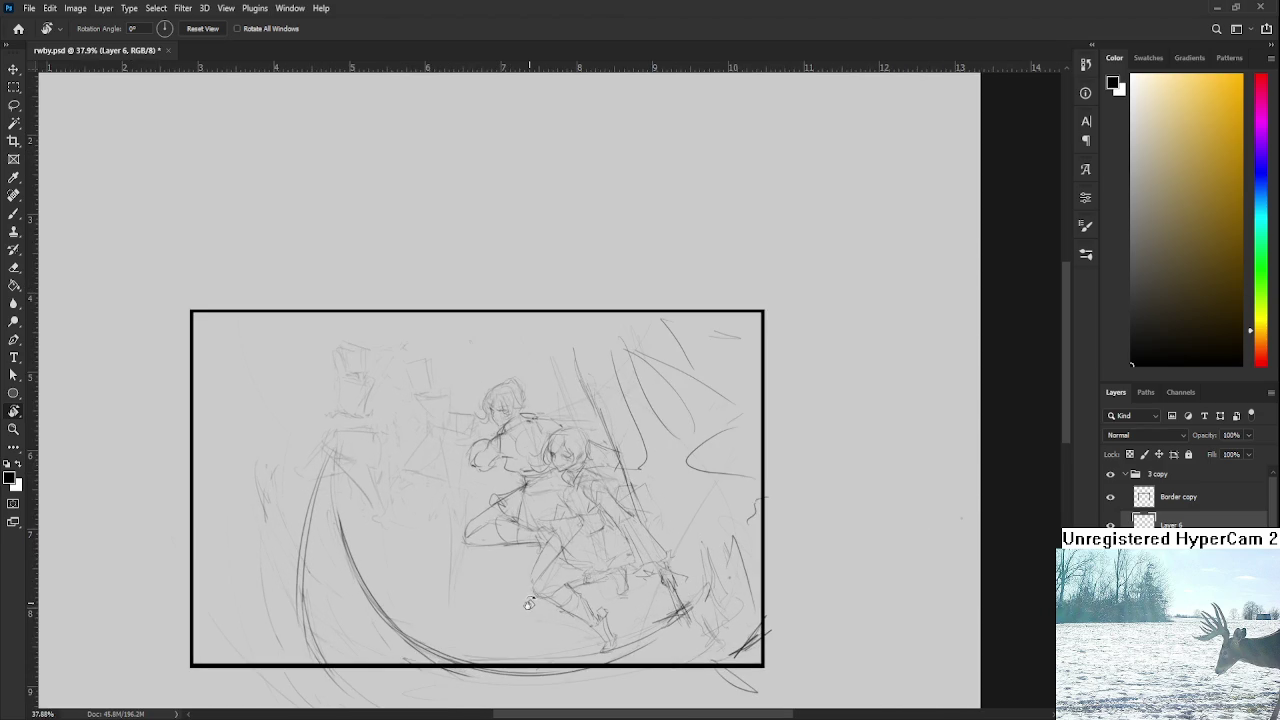
key("ctrl+t")
Step: Scale the fighters' linework on Layer 6 down to about 97%
left_click_drag(462, 566, 470, 564)
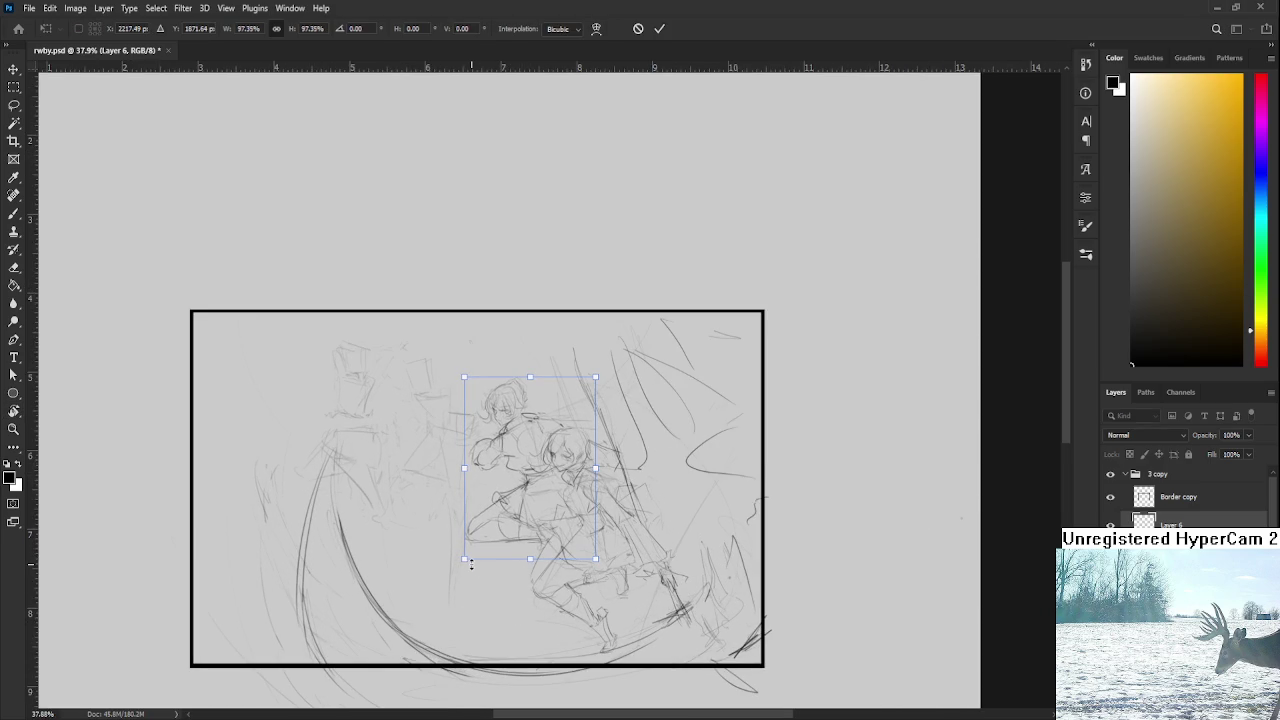
key("Return")
scroll(527, 563, "down", 1)
scroll(531, 489, "up", 2)
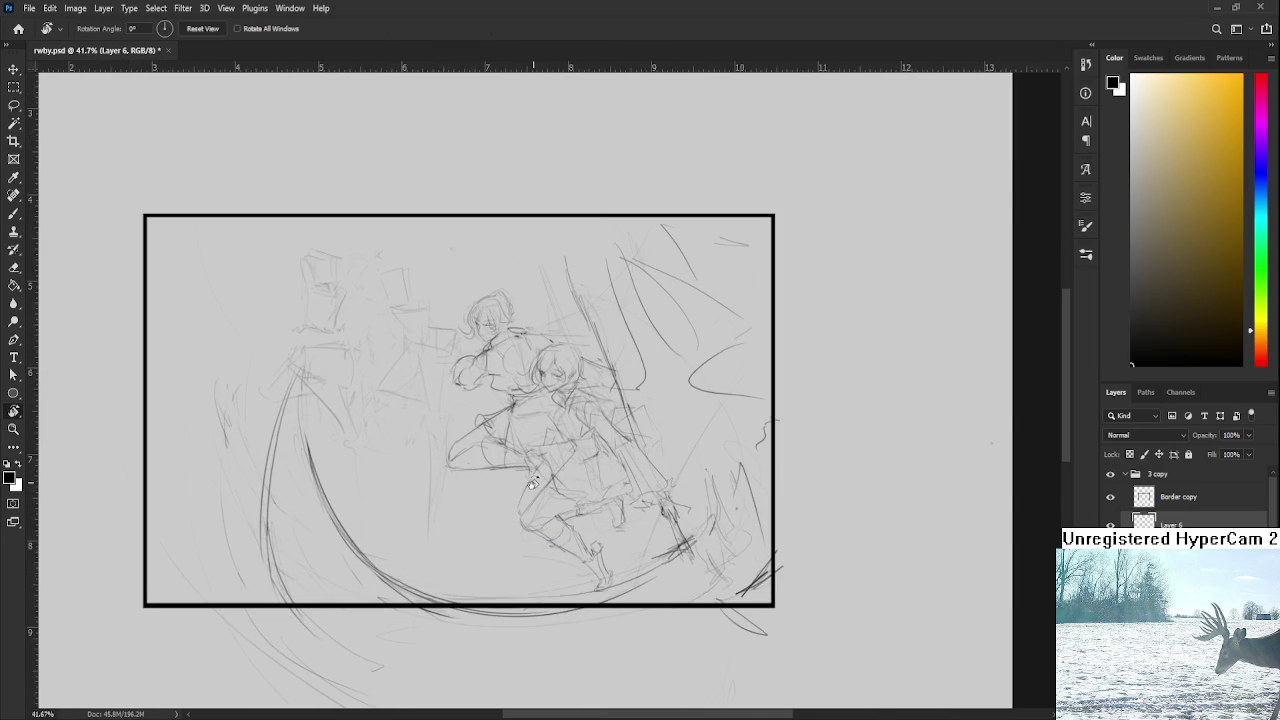
Step: Enlarge the rough sketch on Layer 5 to about 107.5% and reposition it within the frame
key("alt+bracketleft")
key("ctrl+t")
scroll(686, 623, "down", 1)
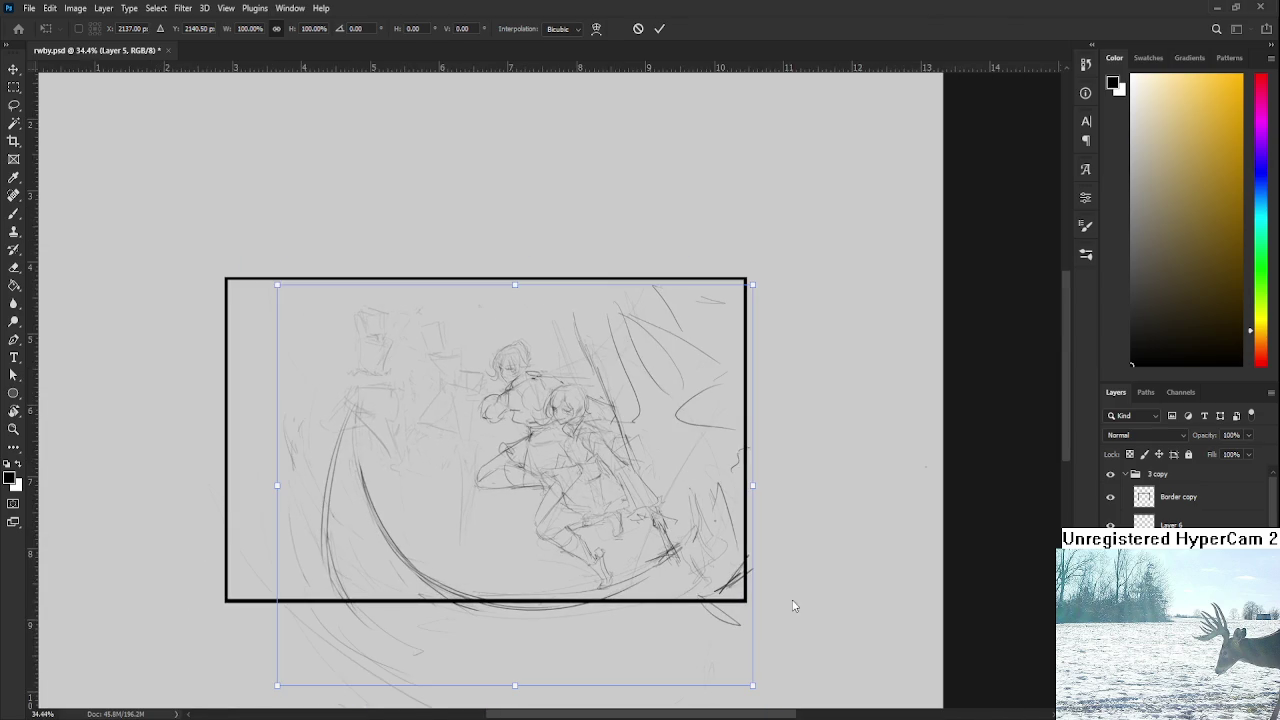
left_click_drag(755, 688, 756, 690)
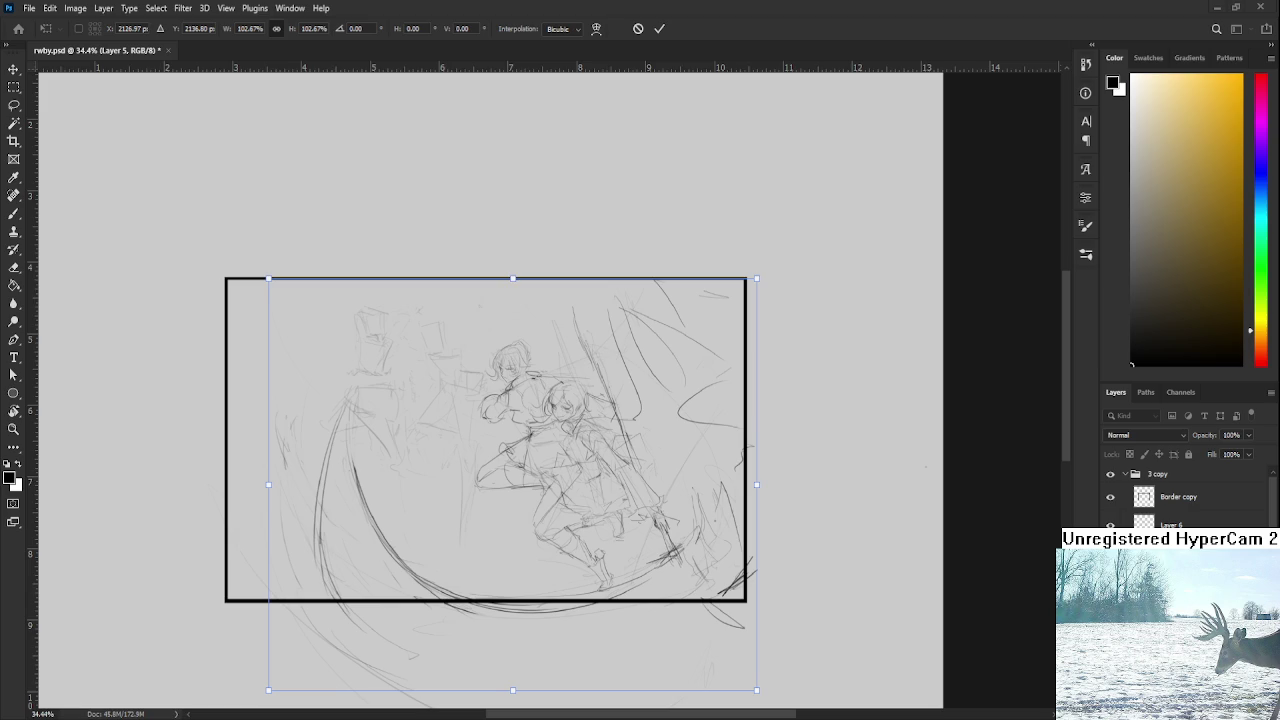
left_click_drag(756, 278, 786, 256)
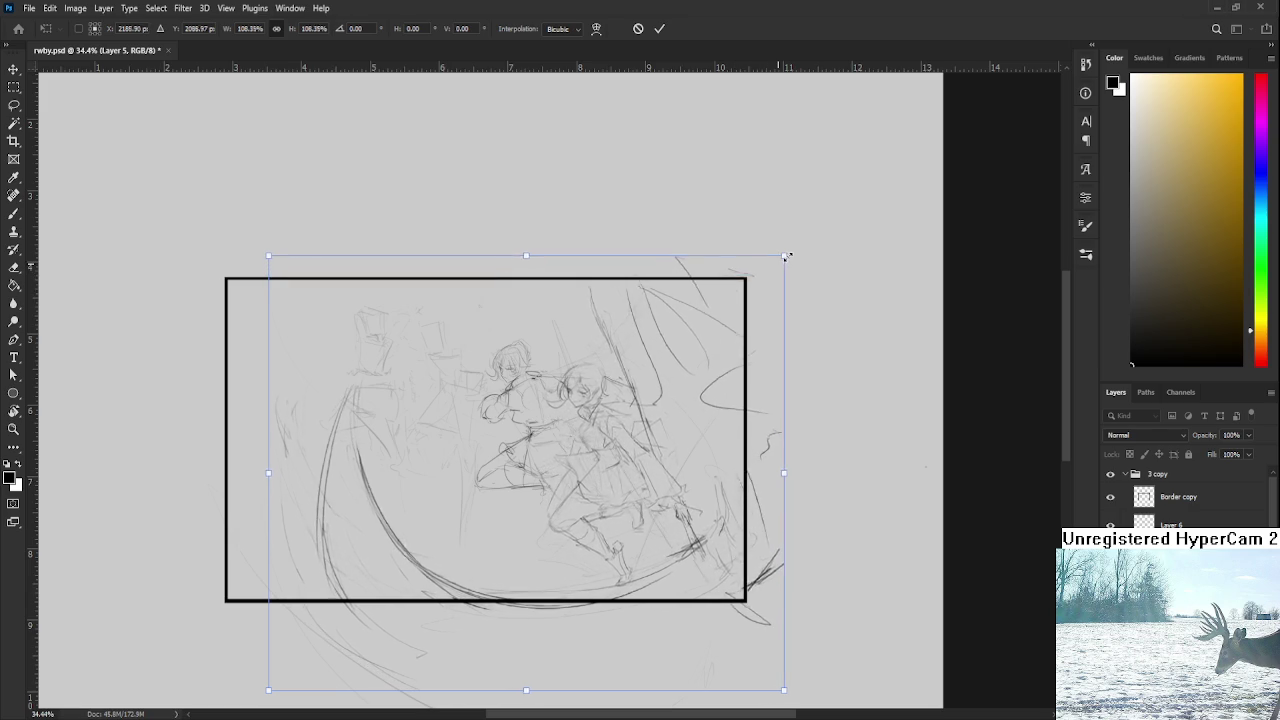
left_click_drag(642, 412, 622, 422)
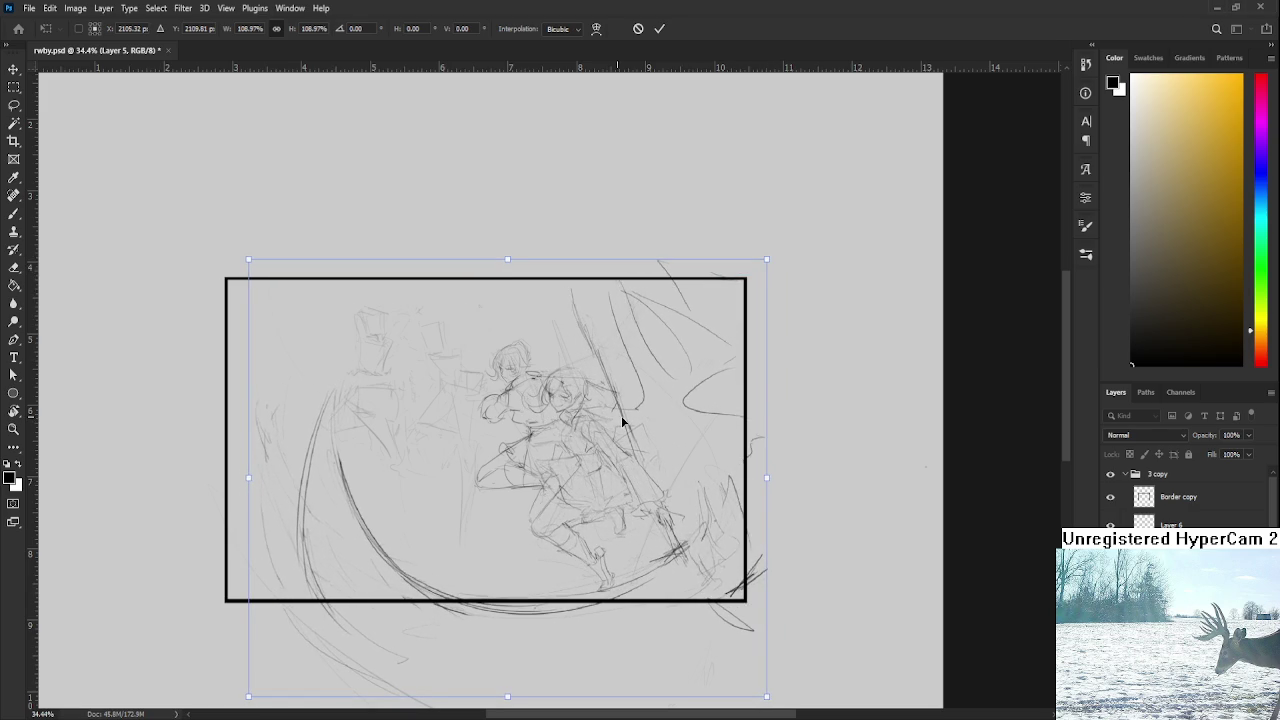
left_click_drag(766, 259, 757, 271)
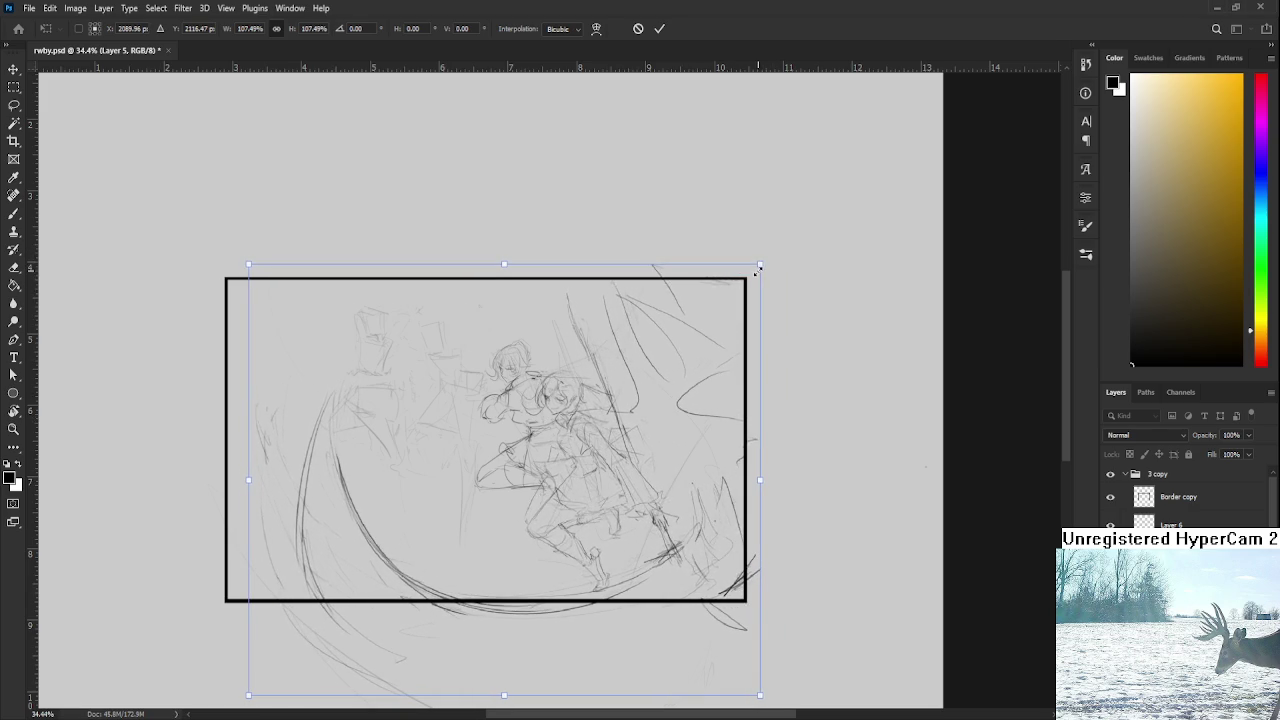
left_click_drag(672, 389, 678, 380)
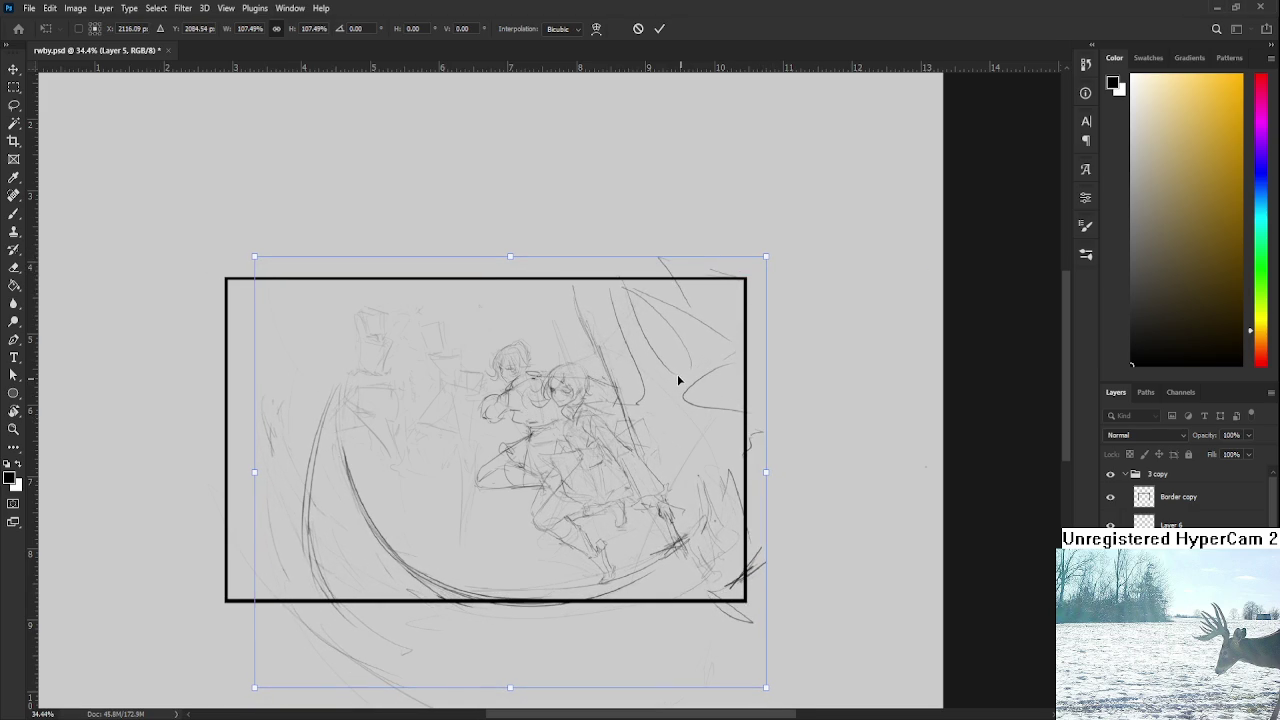
key("Return")
Step: Erase the old lines on the second fighter's legs on Layer 6
key("r")
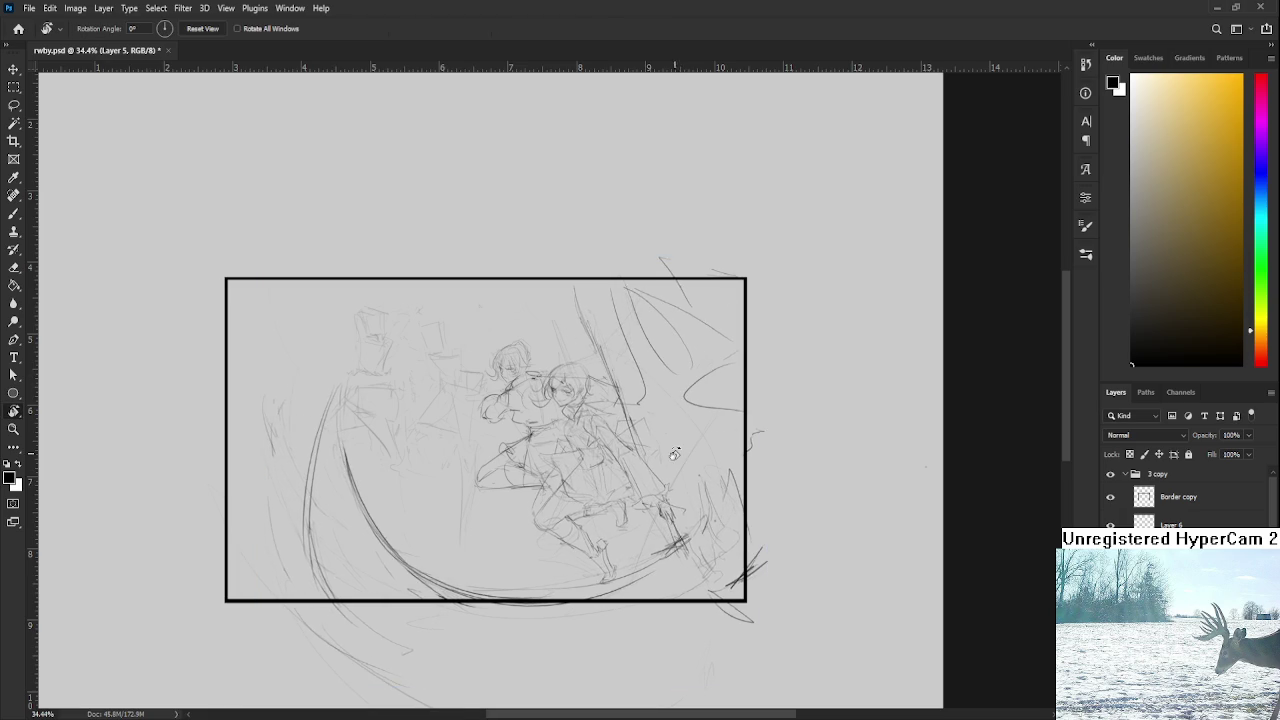
scroll(677, 455, "down", 2)
scroll(677, 455, "up", 2)
scroll(677, 463, "up", 2)
scroll(640, 440, "up", 1)
scroll(628, 428, "up", 1)
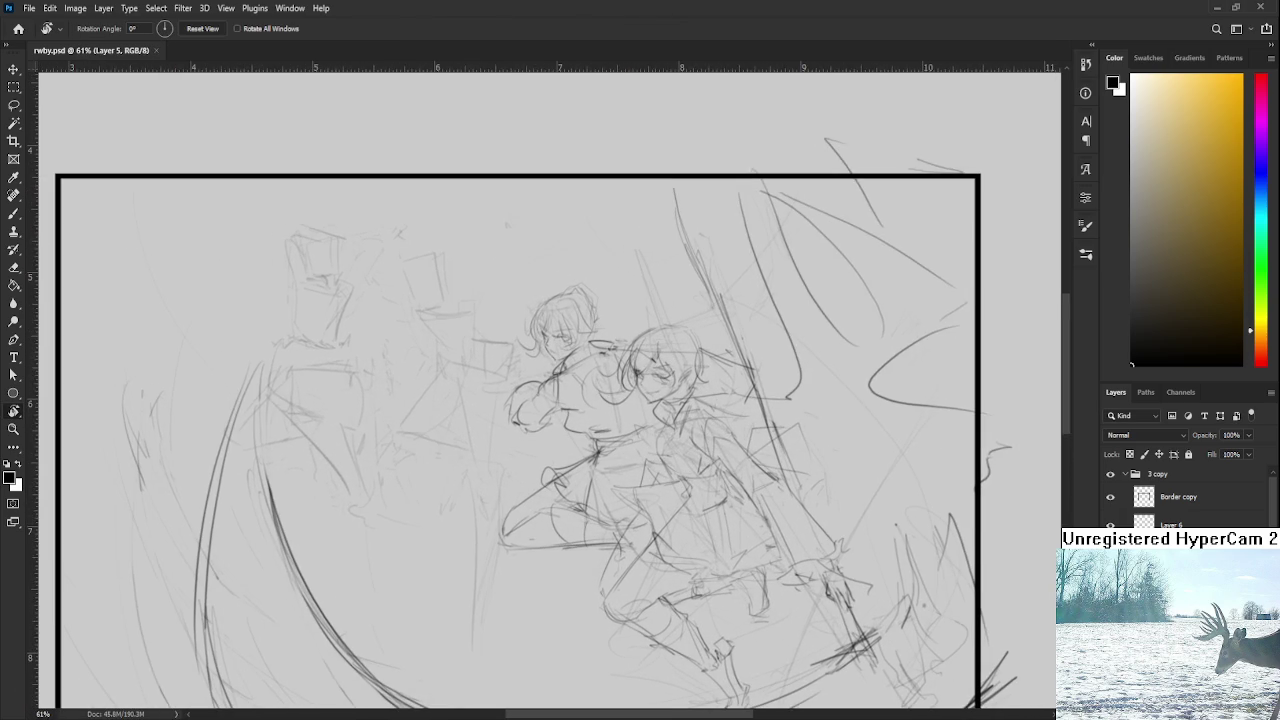
key("alt+bracketright")
key("e")
key("b")
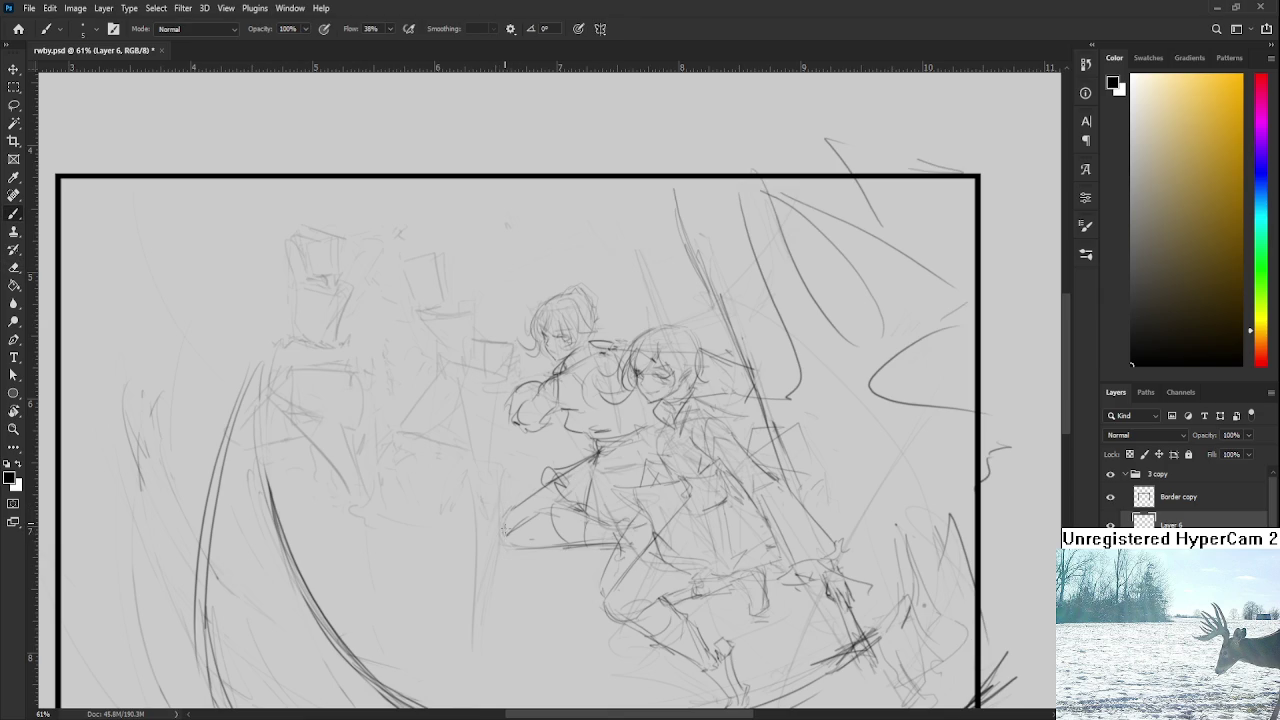
key("e")
mouse_move(535, 520)
left_mouse_down()
mouse_move(510, 530)
mouse_move(500, 560)
mouse_move(502, 548)
mouse_move(528, 552)
left_mouse_up()
Step: Lightly clean around the legs and redraw the bent front leg and knee with darker pencil strokes
key("b")
key("e")
key("b")
key("e")
mouse_move(536, 508)
left_mouse_down()
mouse_move(512, 525)
mouse_move(558, 499)
left_mouse_up()
key("b")
left_click_drag(524, 514, 578, 480)
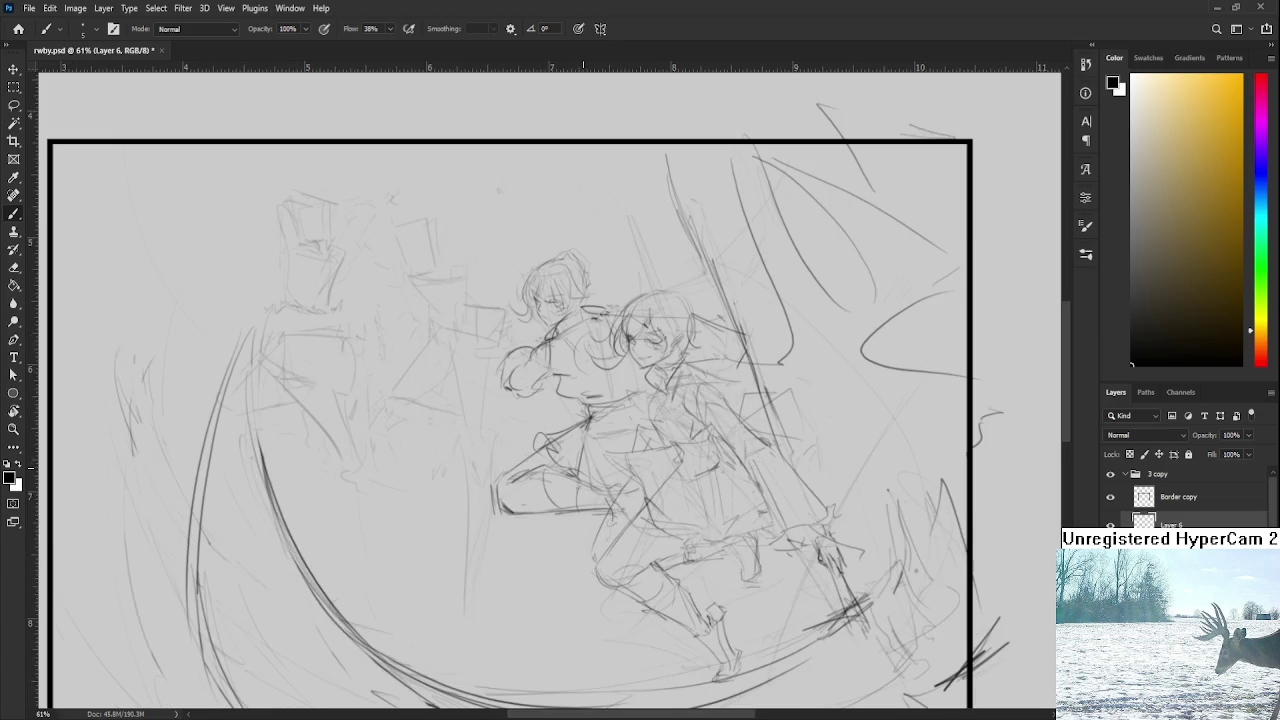
scroll(617, 489, "down", 1)
scroll(620, 491, "down", 3)
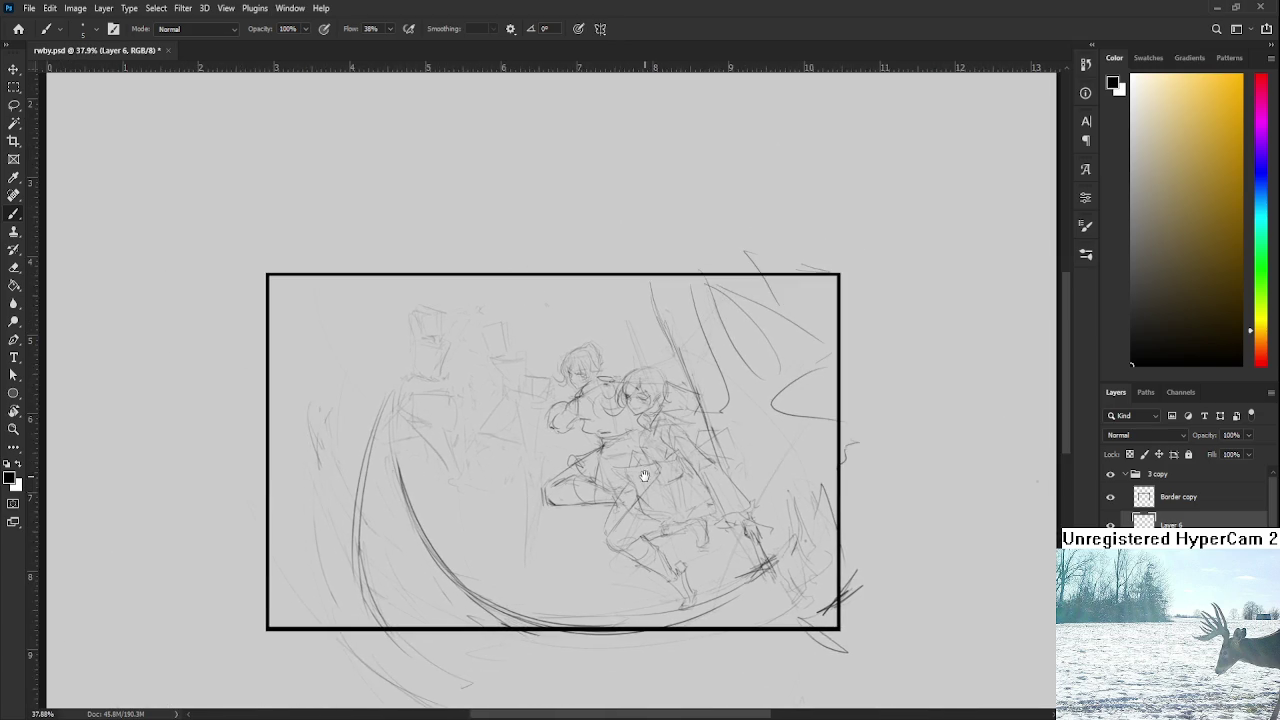
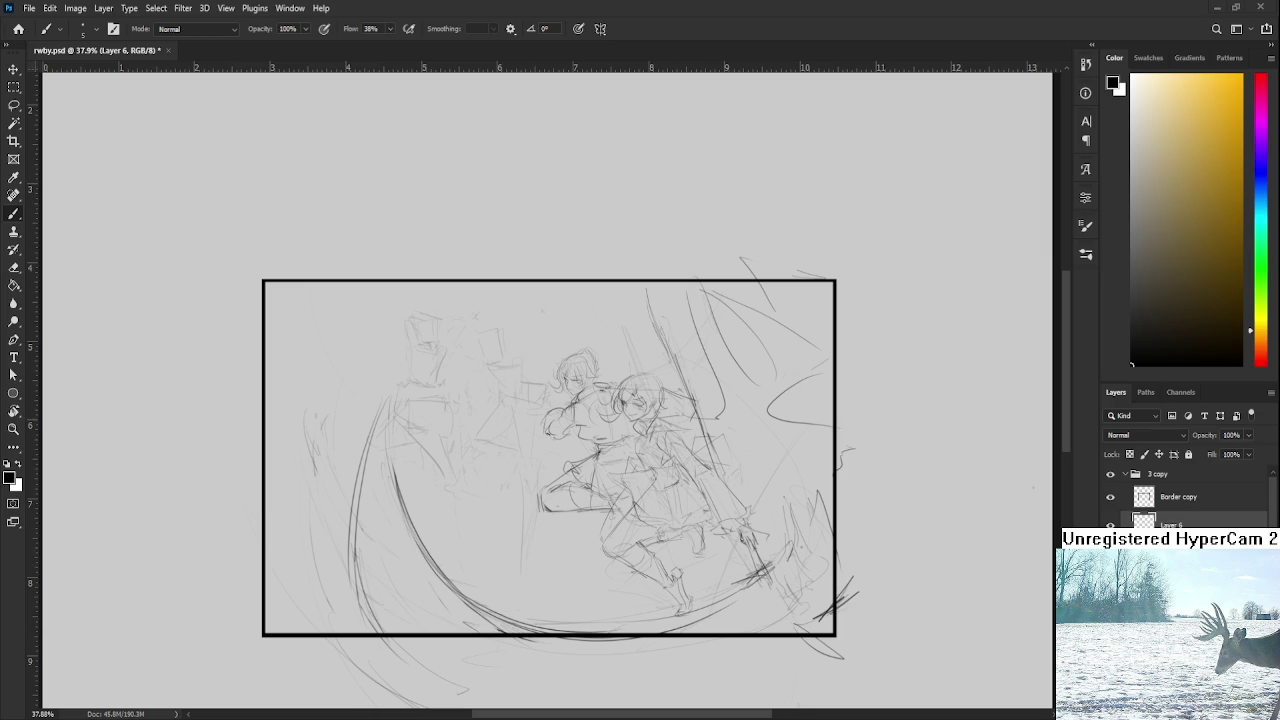
Step: Zoom in on the characters and retrace the right outline of the left head
left_click_drag(622, 398, 622, 374)
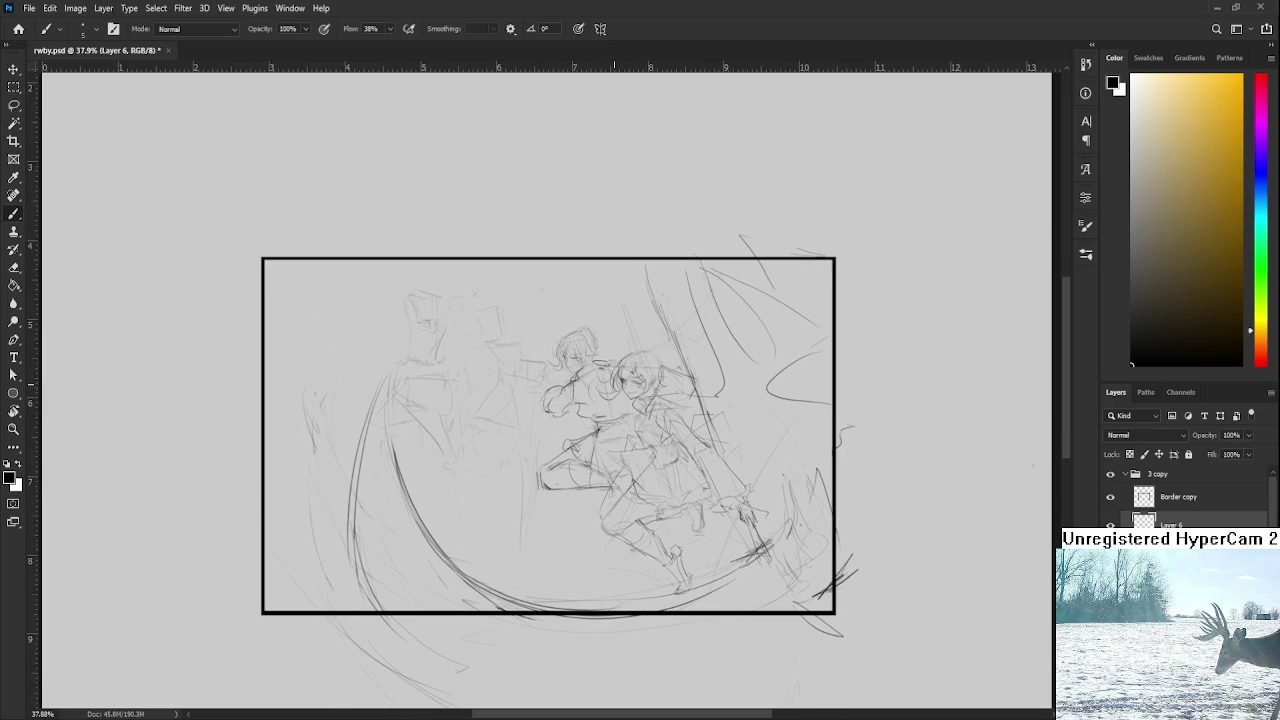
scroll(600, 374, "up", 5)
scroll(600, 390, "down", 1)
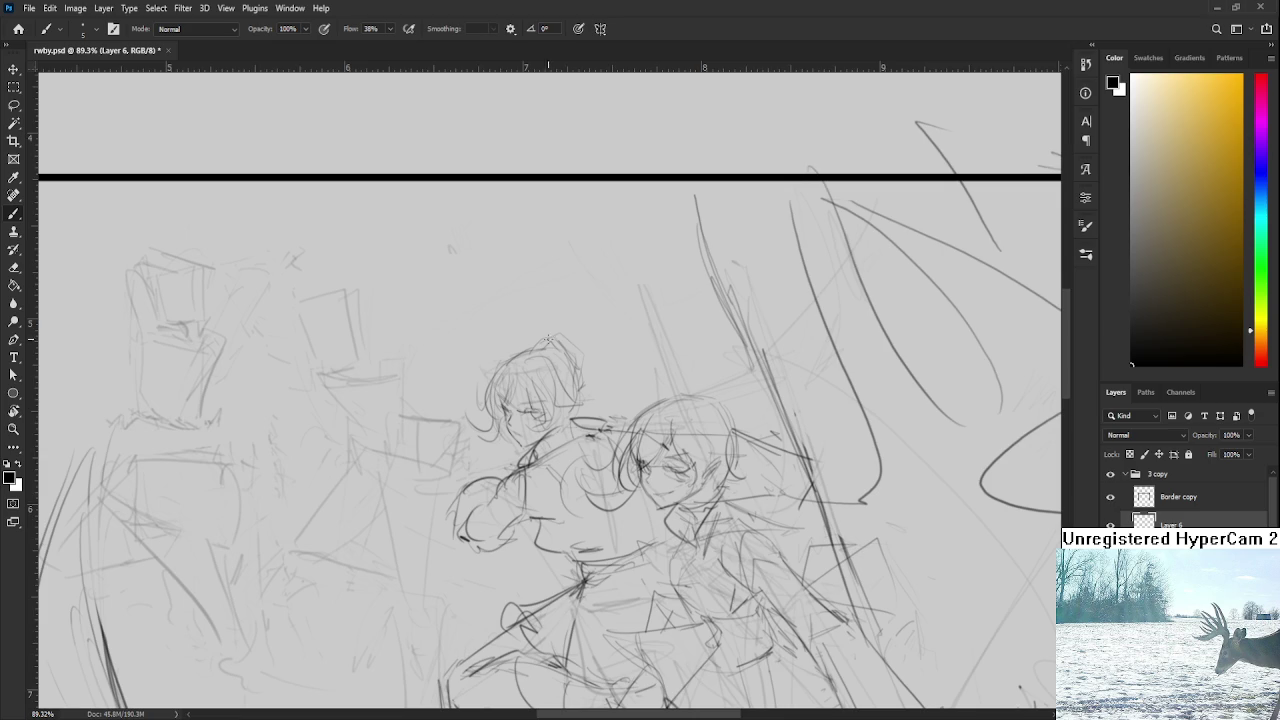
scroll(584, 351, "up", 3)
mouse_move(512, 350)
left_mouse_down()
mouse_move(556, 332)
mouse_move(590, 376)
mouse_move(581, 304)
mouse_move(664, 312)
mouse_move(716, 366)
left_mouse_up()
key("ctrl+z")
Step: Sketch sweeping pencil arcs above and right of the heads, redrawing an unwanted stroke
left_click_drag(634, 352, 662, 368)
scroll(654, 351, "down", 3)
scroll(654, 351, "down", 2)
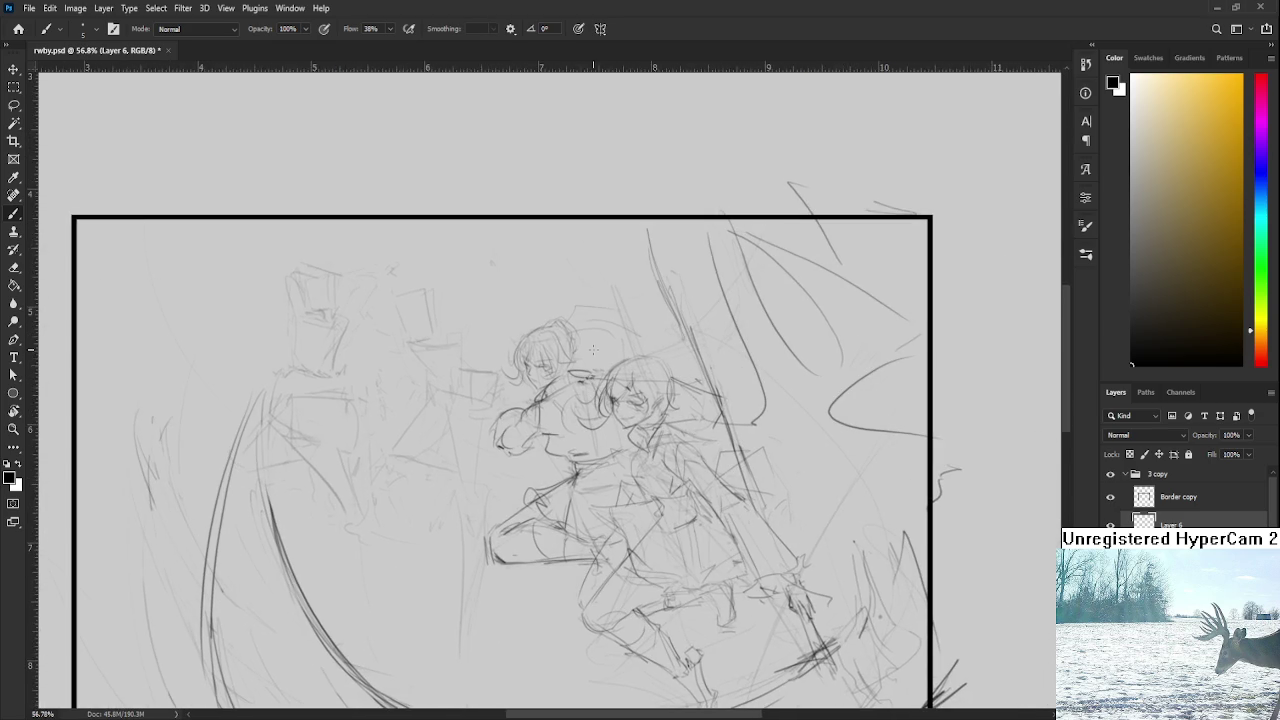
mouse_move(580, 322)
left_mouse_down()
mouse_move(646, 348)
mouse_move(646, 248)
left_mouse_up()
key("ctrl+z")
left_click_drag(626, 290, 654, 328)
left_click_drag(563, 260, 626, 290)
Step: Add more short pencil strokes beside the heads, then recentre the framed sketch
left_click_drag(640, 340, 648, 322)
left_click_drag(650, 264, 702, 330)
left_click_drag(622, 345, 654, 356)
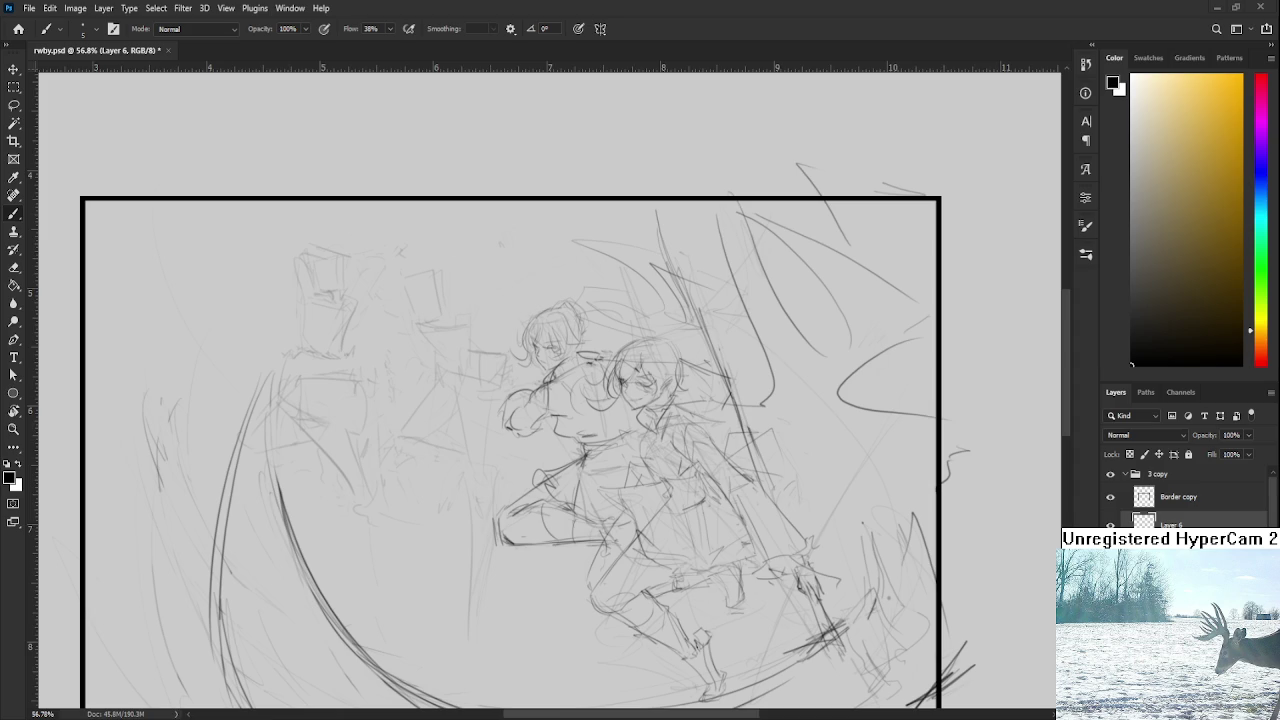
scroll(610, 423, "down", 2)
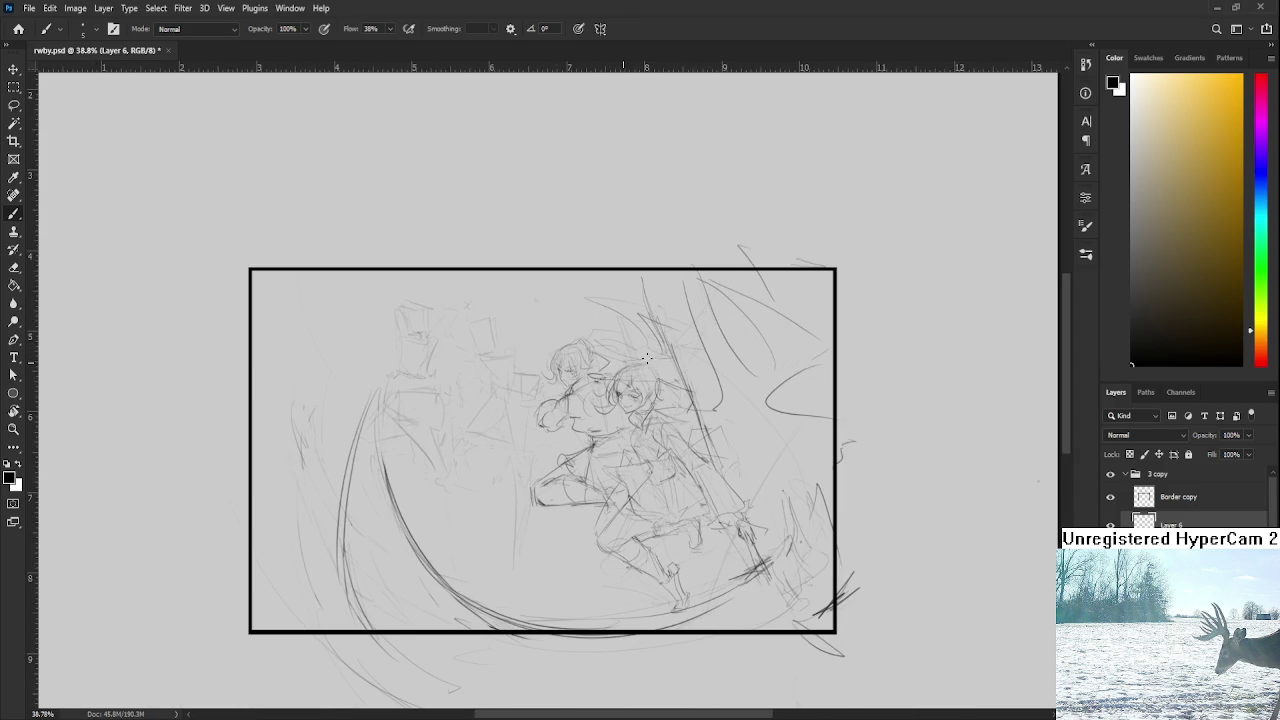
left_click_drag(596, 347, 644, 361)
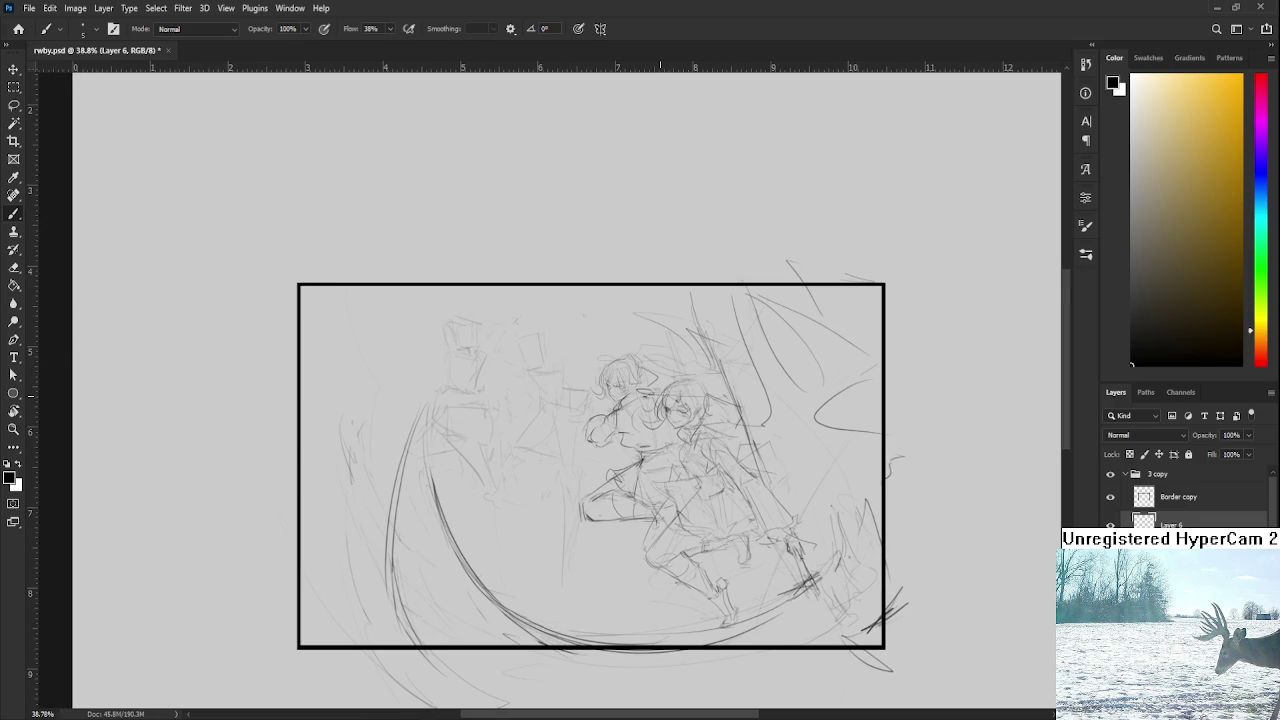
scroll(668, 400, "down", 1)
Step: Pan the canvas to show more of the area below the panel
left_click_drag(655, 448, 513, 490)
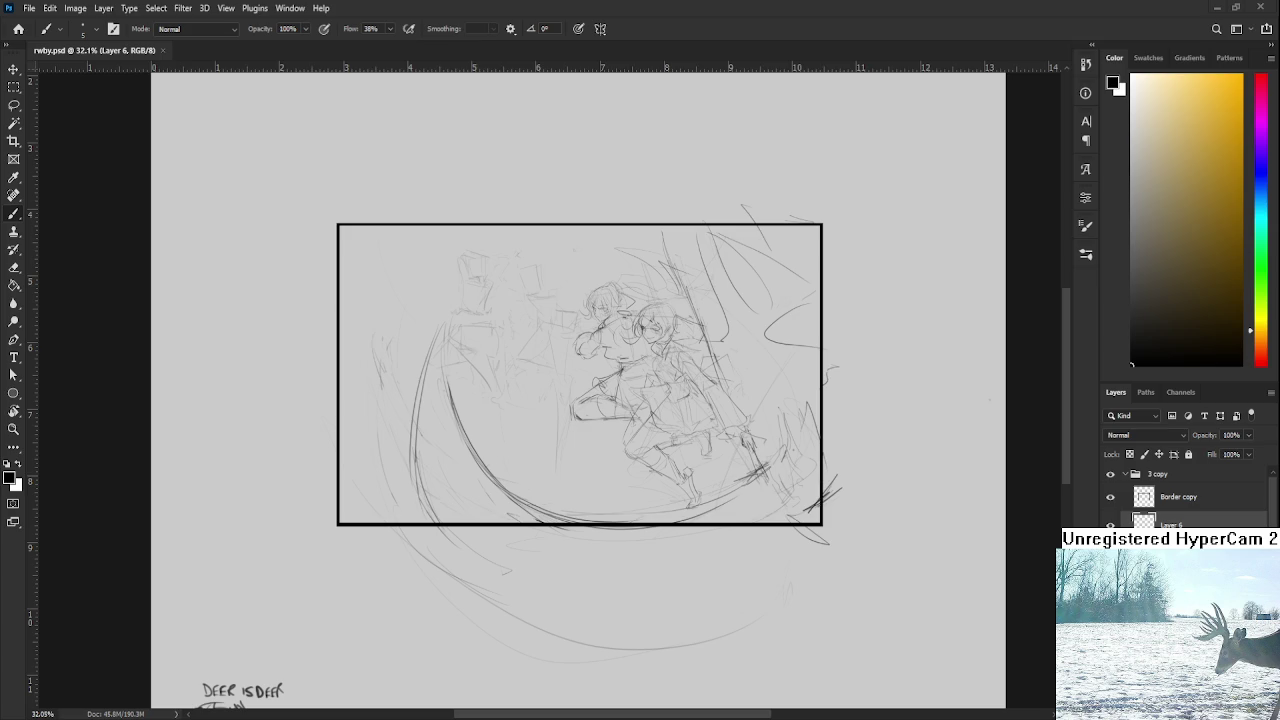
Step: Zoom in on the figures and try short strokes along the left character's arm, undoing them
scroll(638, 415, "up", 3)
scroll(638, 415, "up", 3)
scroll(638, 415, "up", 3)
scroll(638, 415, "up", 2)
left_click_drag(638, 415, 653, 455)
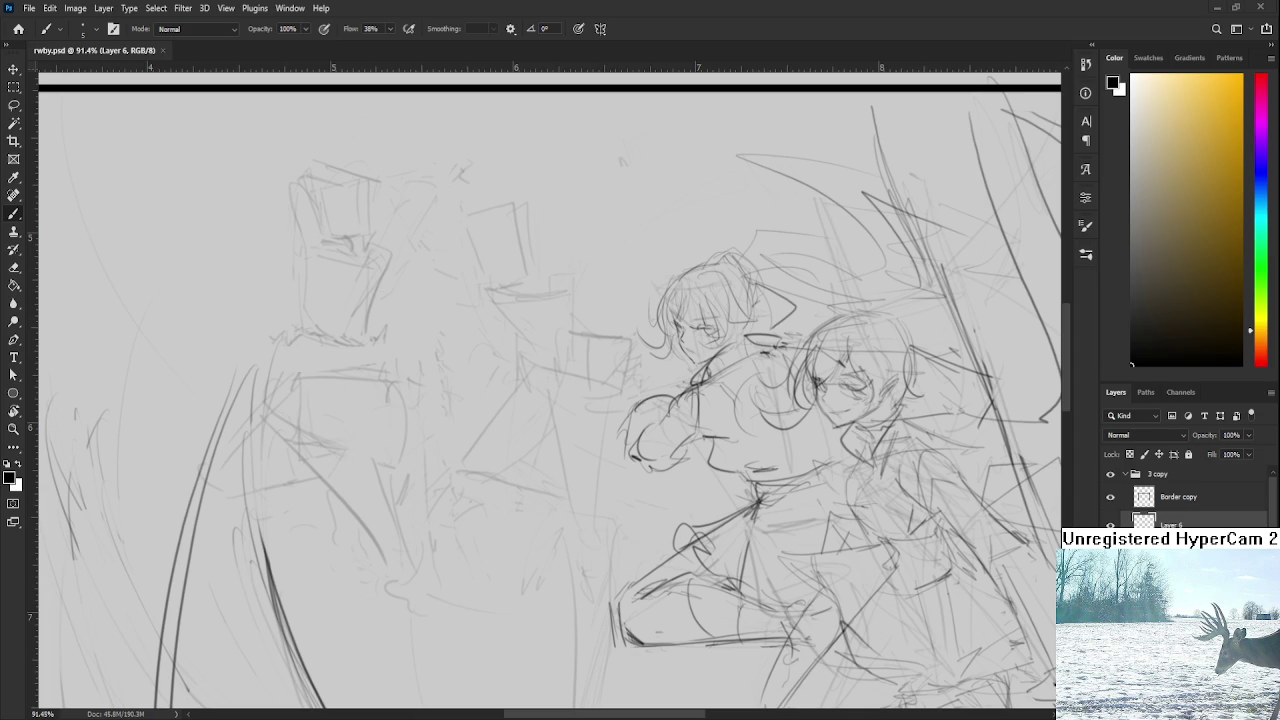
scroll(720, 422, "up", 3)
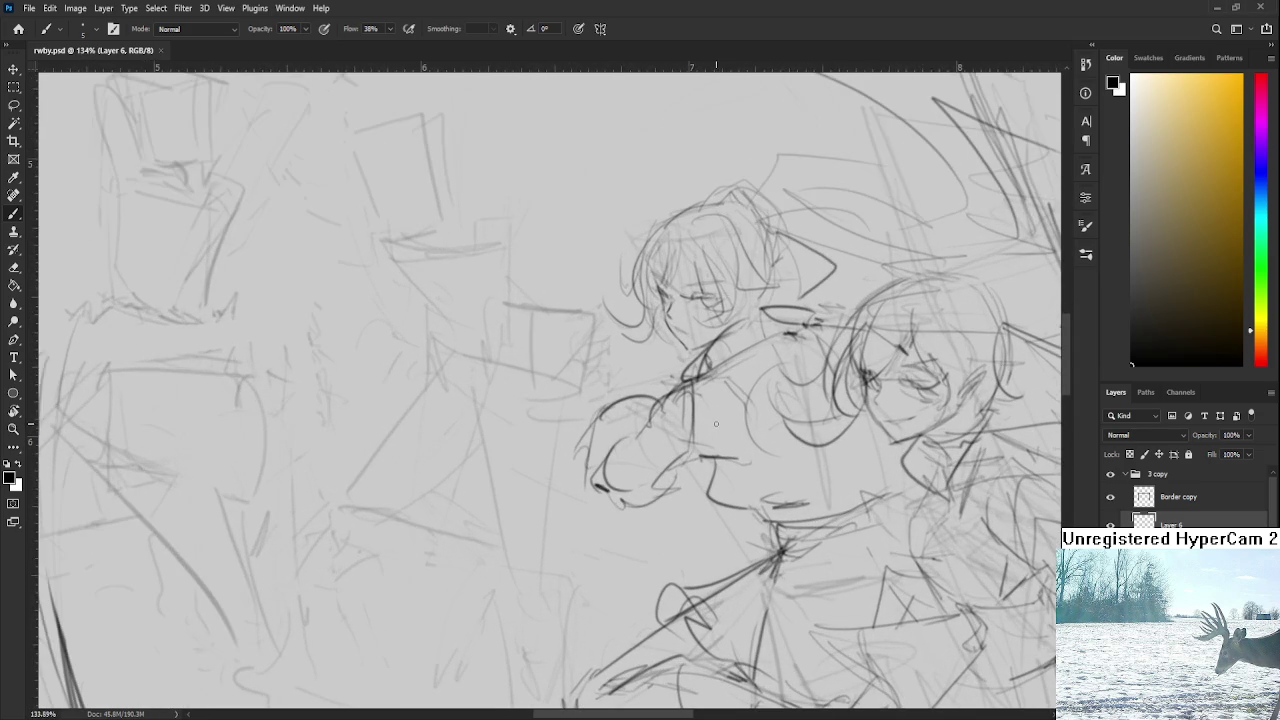
mouse_move(604, 393)
left_mouse_down()
mouse_move(614, 406)
mouse_move(659, 382)
mouse_move(655, 410)
left_mouse_up()
key("ctrl+z")
key("ctrl+z")
mouse_move(652, 358)
left_mouse_down()
mouse_move(654, 381)
mouse_move(676, 370)
mouse_move(644, 396)
mouse_move(696, 348)
left_mouse_up()
key("ctrl+z")
key("ctrl+z")
Step: Draw a long line extending down-left from the arm, then zoom back out
left_click_drag(608, 395, 592, 408)
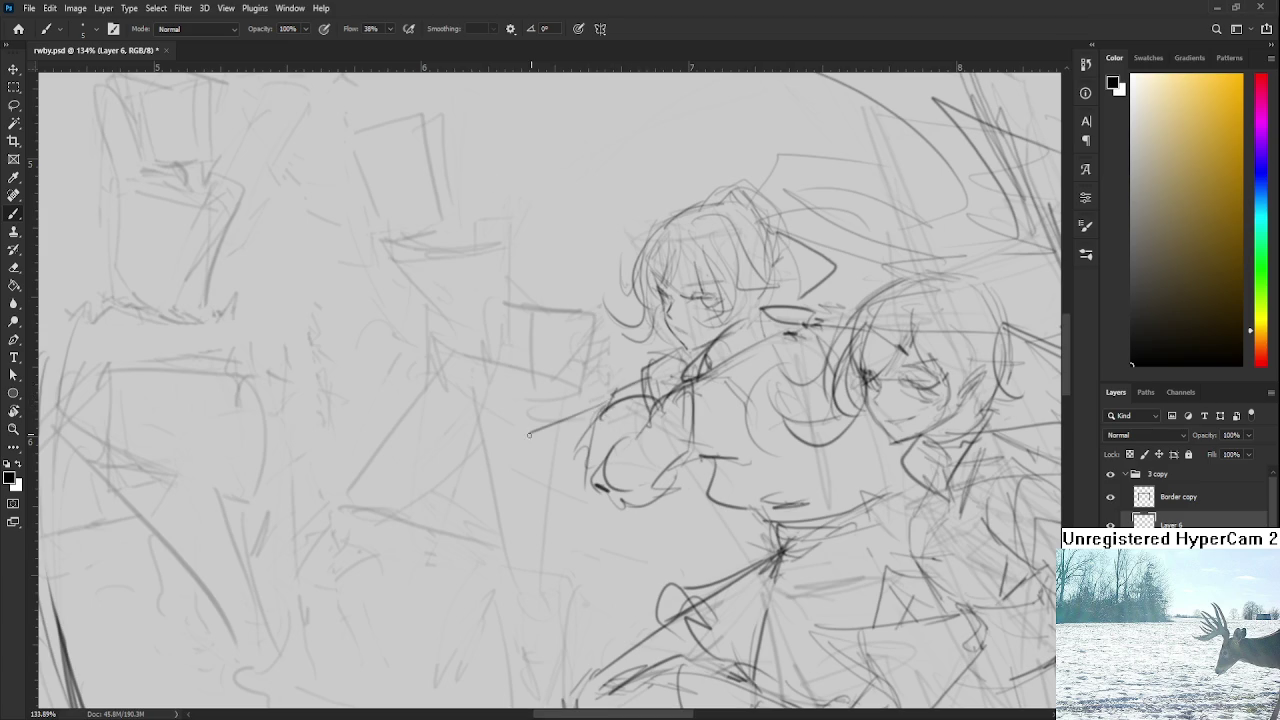
mouse_move(612, 398)
left_mouse_down()
mouse_move(534, 436)
mouse_move(556, 438)
mouse_move(553, 455)
mouse_move(463, 522)
left_mouse_up()
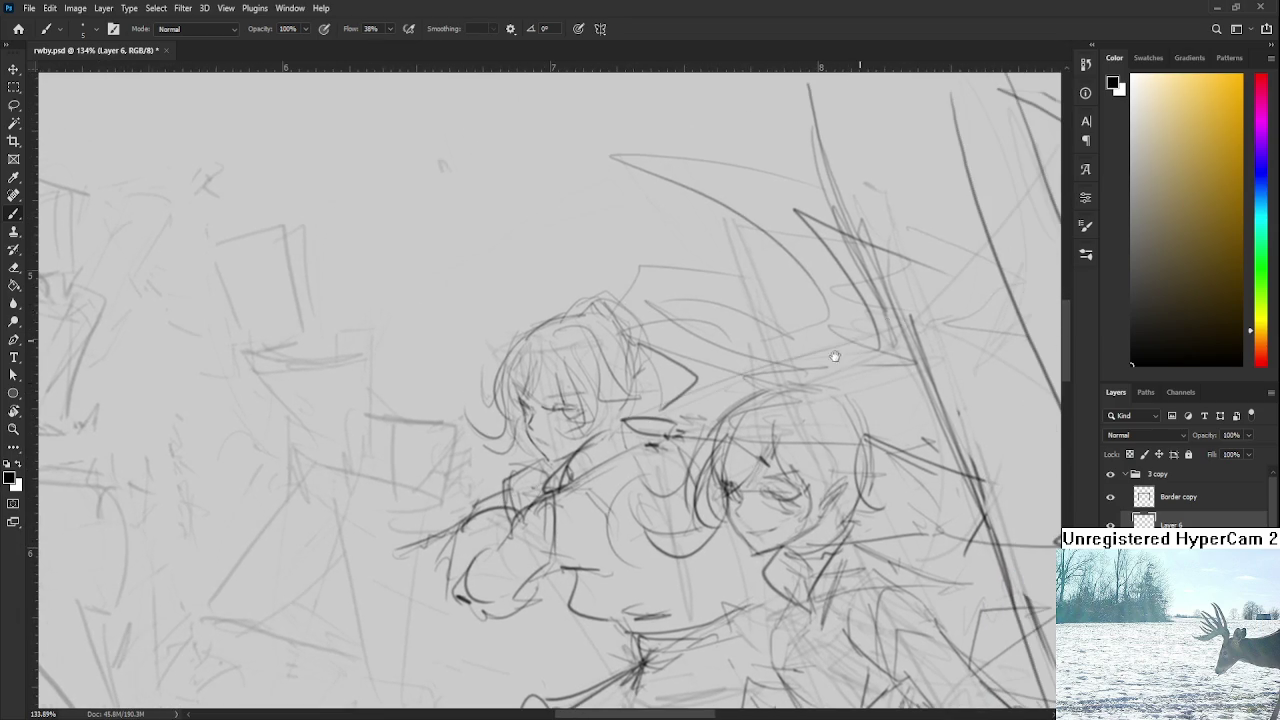
left_click_drag(838, 340, 708, 395)
scroll(853, 350, "down", 3)
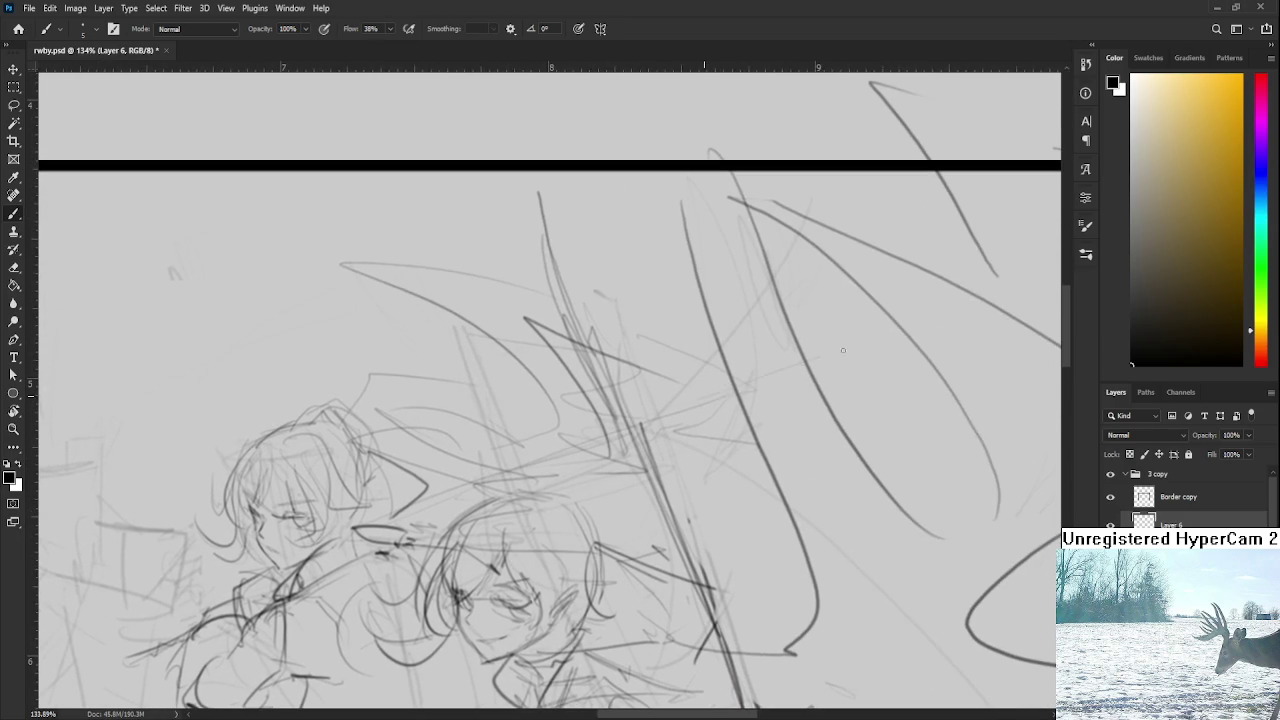
scroll(950, 150, "down", 2)
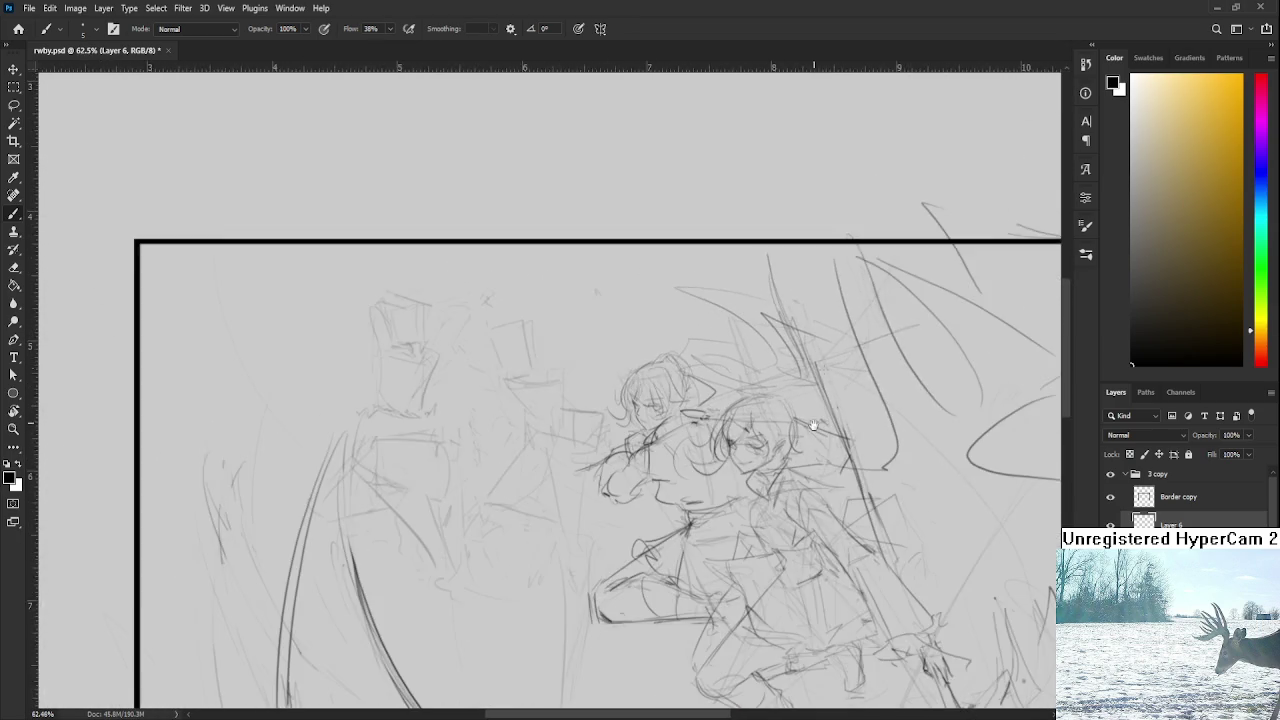
scroll(950, 150, "down", 1)
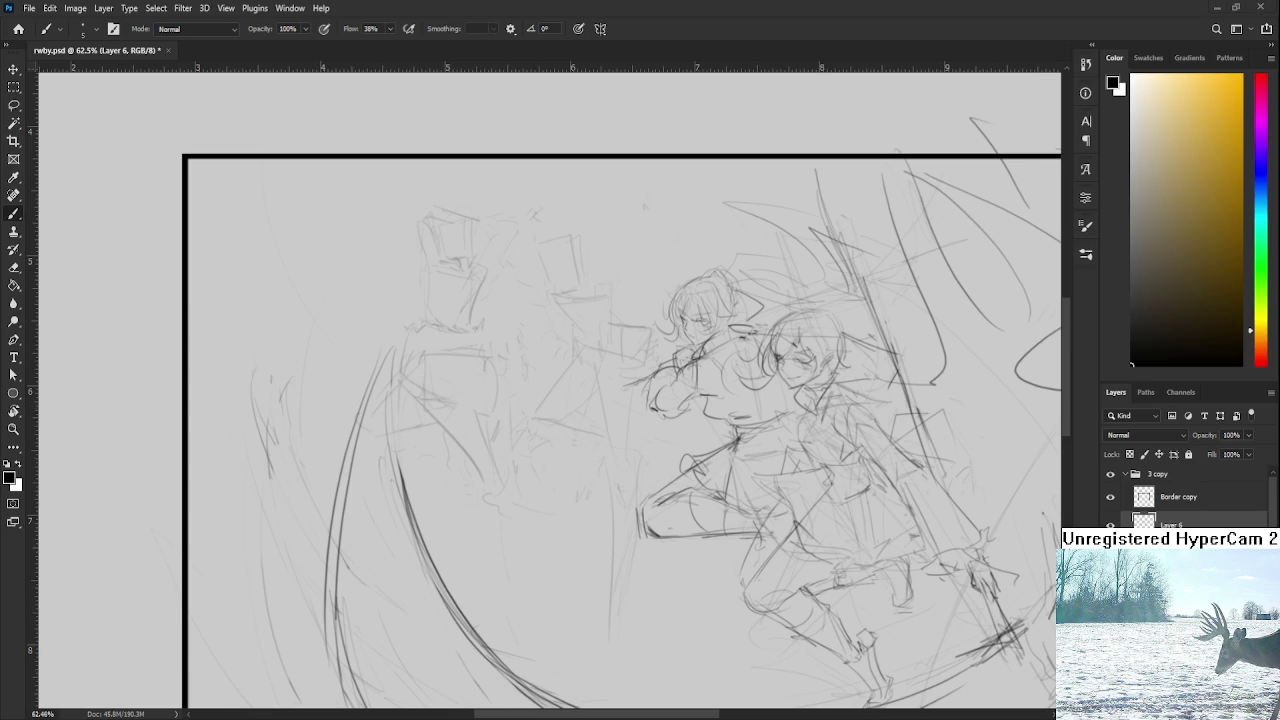